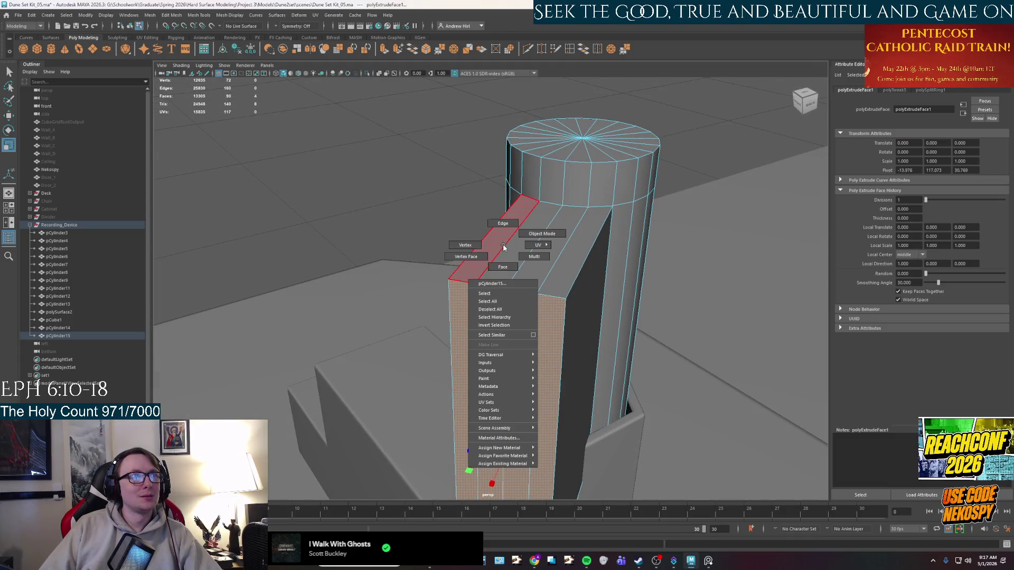
Step: Lower the short edge ring on the arm slightly, checking it from the front
key(q)
click(483, 268)
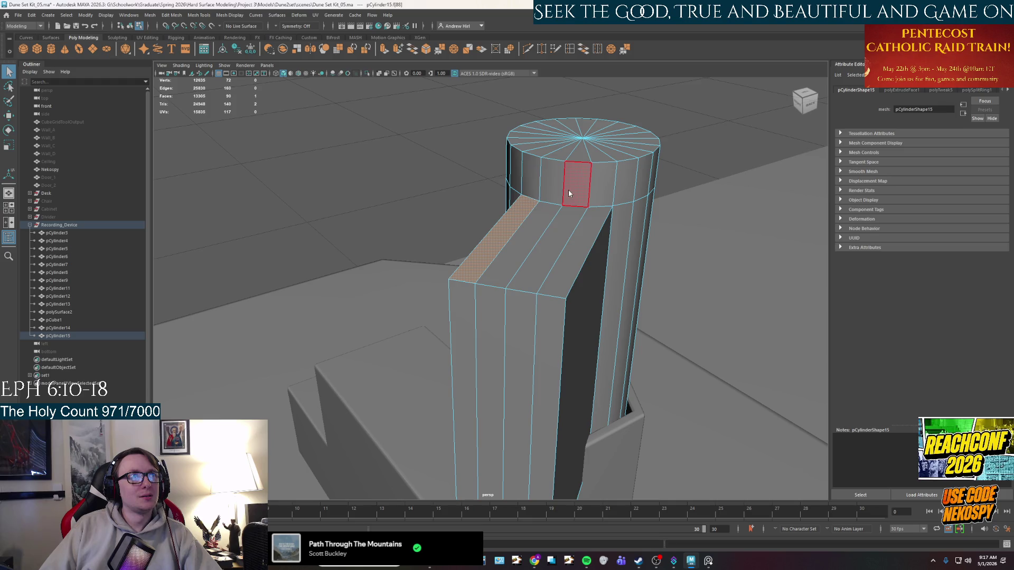
key(F10)
click(625, 207)
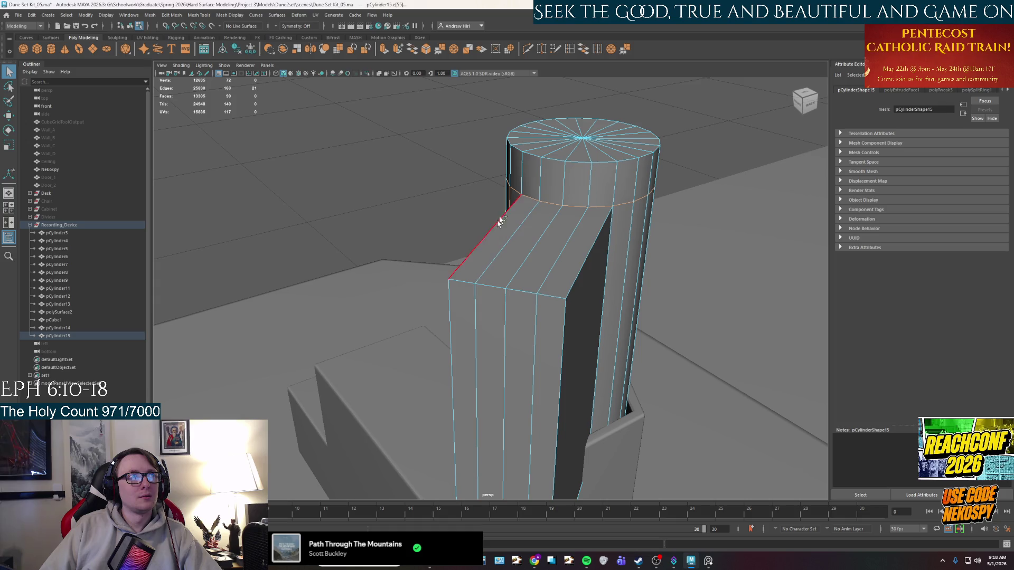
alt+drag(495, 225, 650, 256)
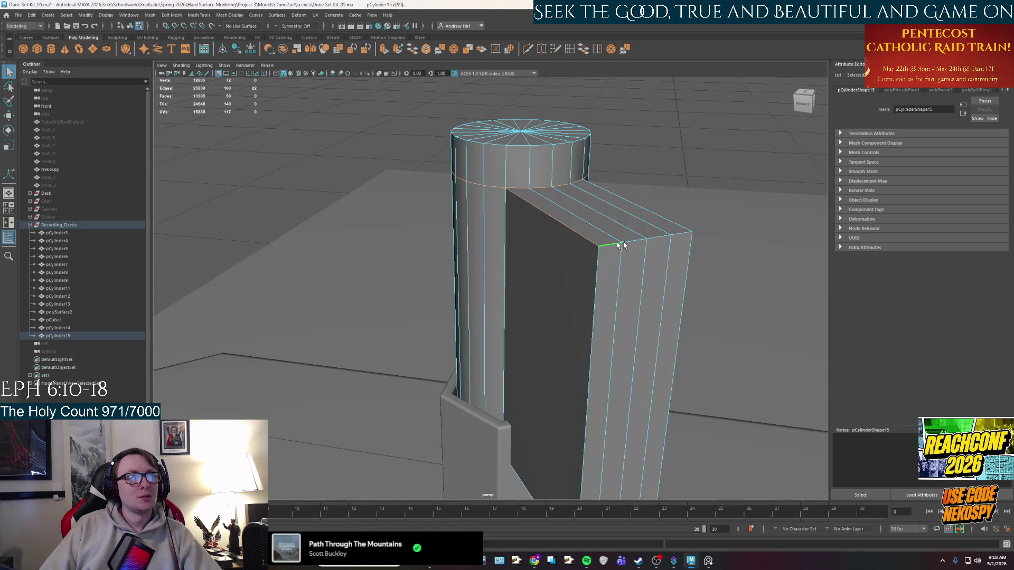
mouse_move(678, 234)
alt+mouse_down()
mouse_move(558, 188)
mouse_move(549, 248)
alt+mouse_up()
key(w)
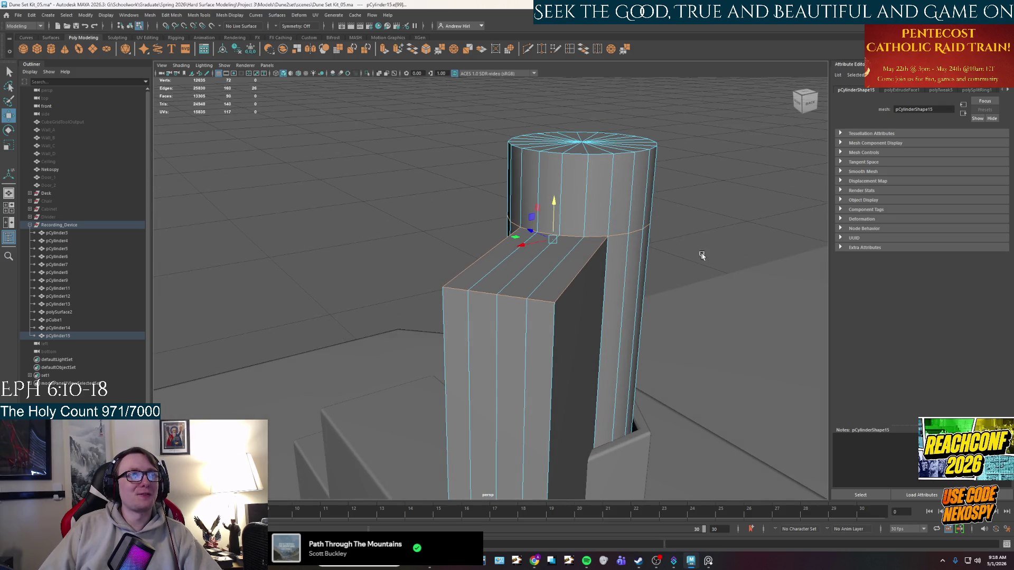
click(698, 253)
Step: Raise the arm's two top face strips so the upper end slopes into the cylinder
right_drag(543, 298, 535, 316)
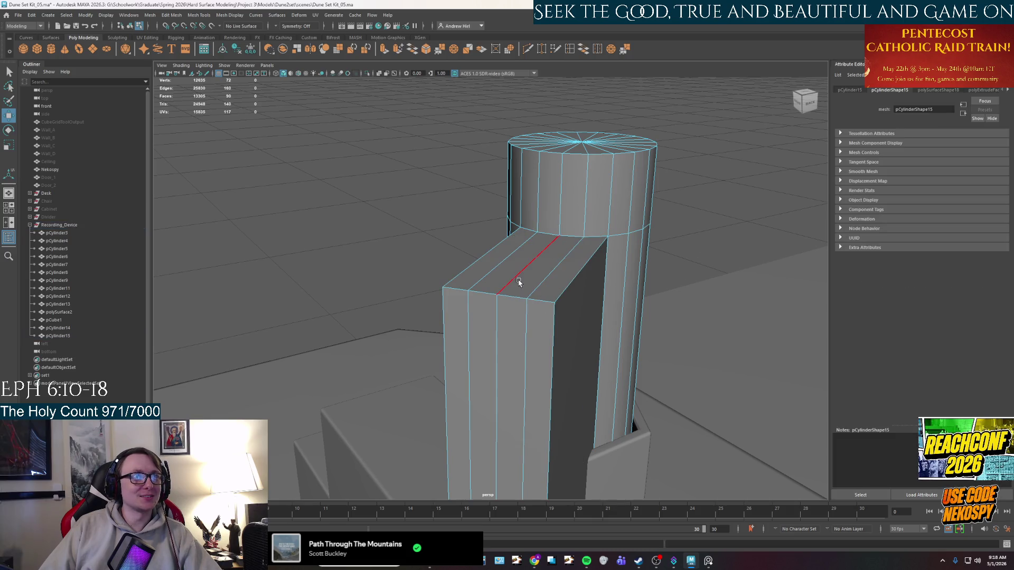
right_drag(507, 278, 511, 305)
click(523, 258)
mouse_move(516, 238)
alt+mouse_down()
mouse_move(560, 333)
mouse_move(539, 325)
mouse_move(550, 291)
alt+mouse_up()
scroll(529, 322, up, 3)
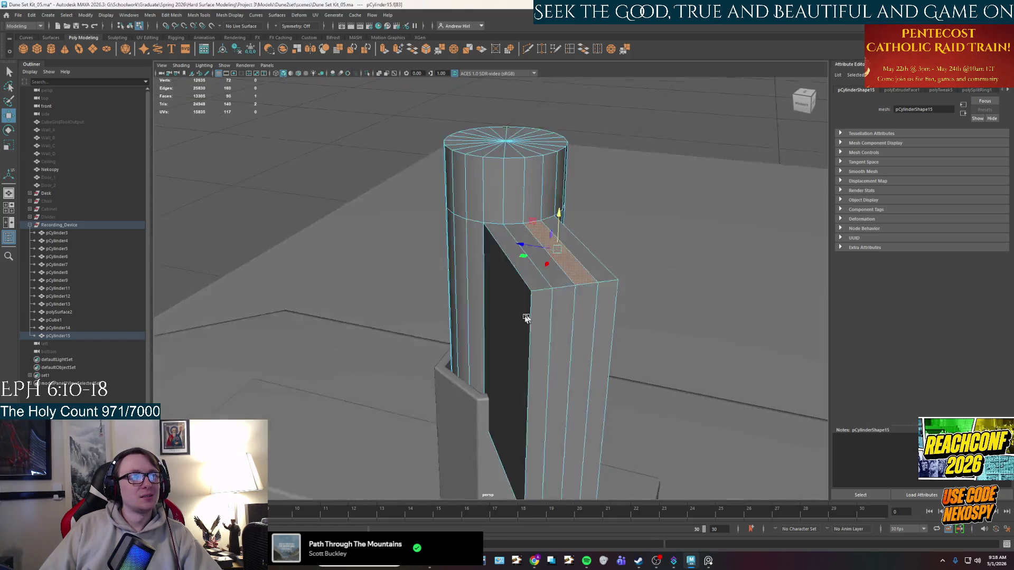
shift+click(550, 286)
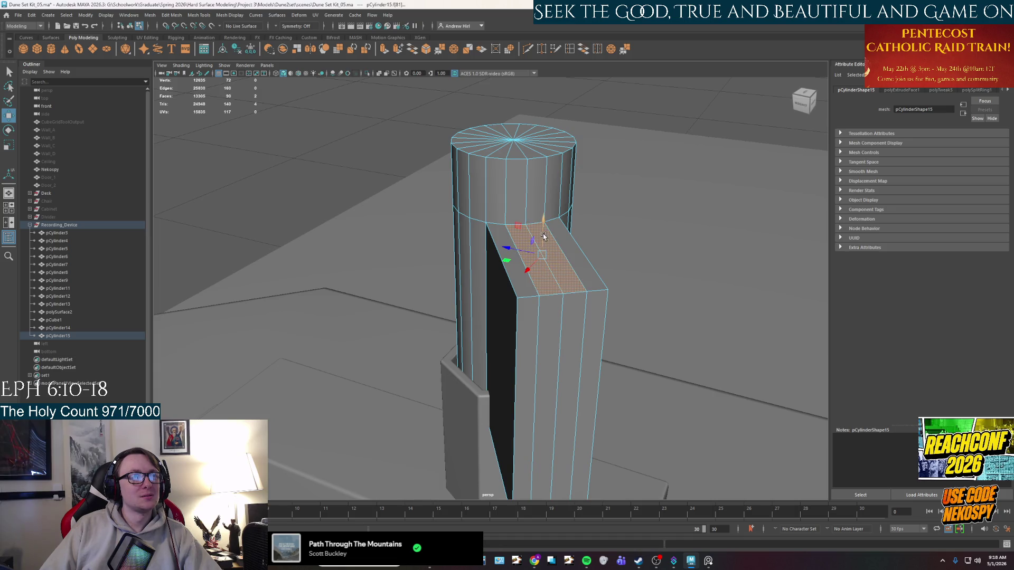
mouse_move(543, 234)
mouse_down()
mouse_move(543, 209)
mouse_move(527, 227)
mouse_up()
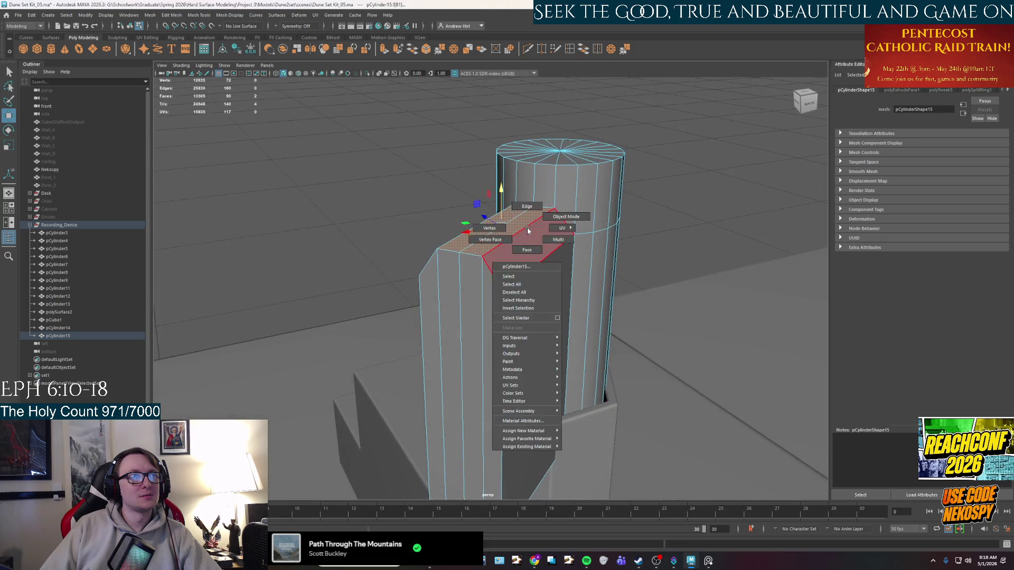
Step: Start a bevel (Ctrl+B) on the column's selected edge
right_drag(527, 228, 531, 225)
mouse_move(531, 225)
alt+mouse_down()
mouse_move(510, 295)
mouse_move(524, 290)
mouse_move(509, 301)
mouse_move(518, 316)
mouse_move(503, 314)
mouse_move(488, 214)
mouse_move(496, 192)
mouse_move(494, 214)
alt+mouse_up()
key(ctrl+b)
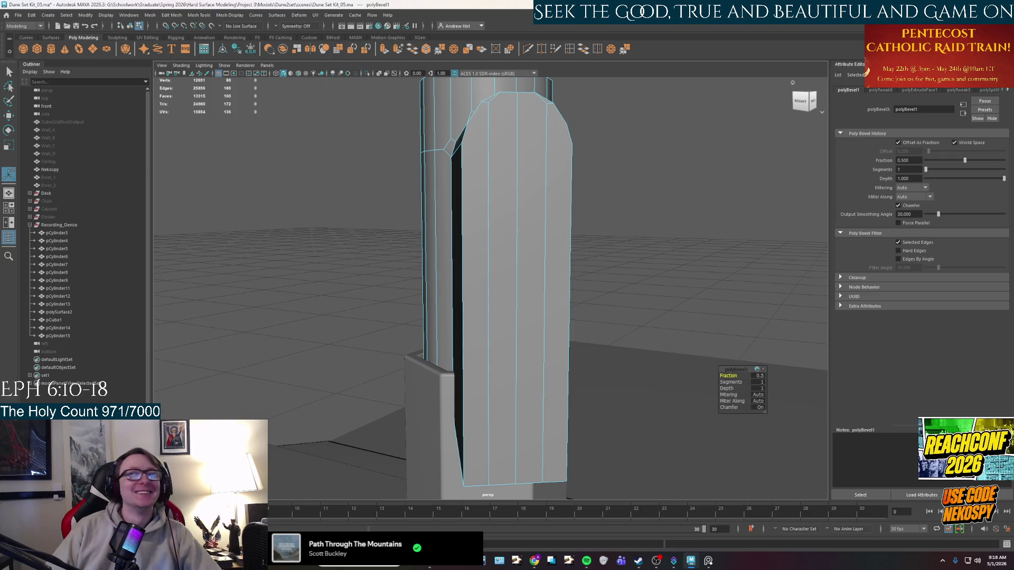
scroll(527, 209, down, 3)
Step: Return to whole-object selection, deselect the cylinder and look over the bevelled column
right_drag(527, 209, 579, 158)
scroll(579, 158, down, 2)
click(578, 158)
alt+drag(578, 157, 481, 254)
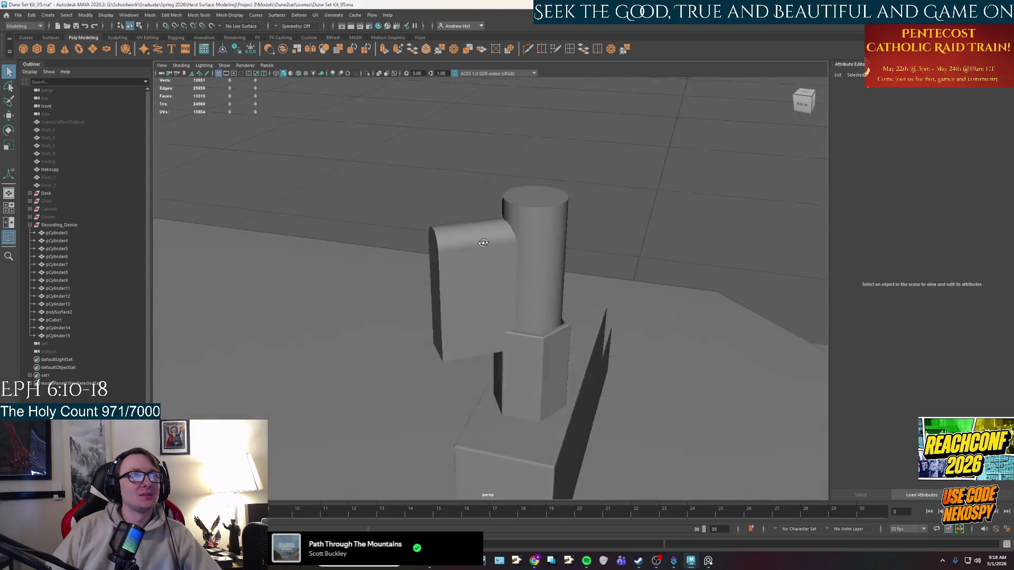
Step: Compare the model against the reference photo twice and accept the autosave
click(707, 561)
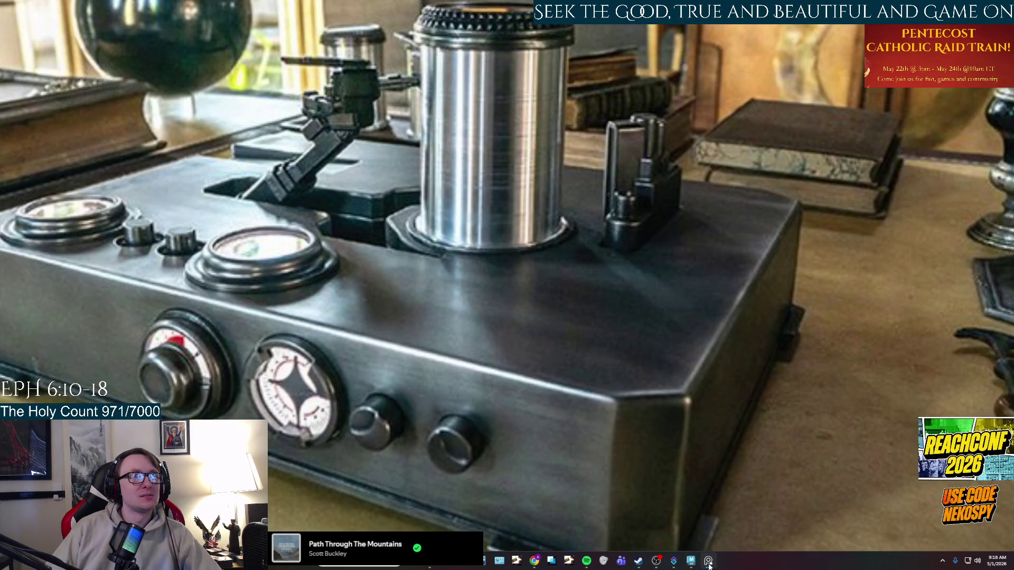
click(709, 561)
scroll(536, 327, up, 3)
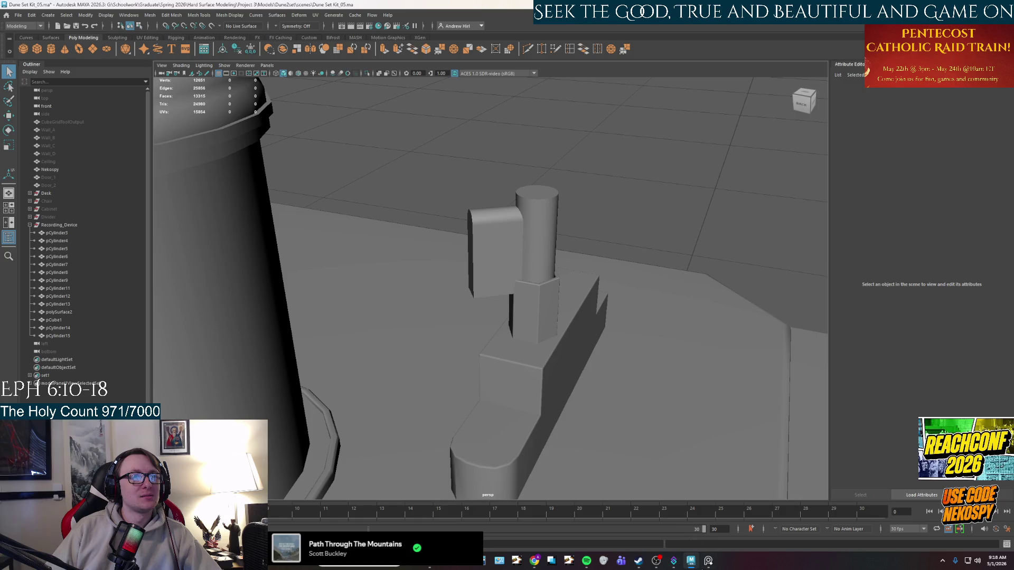
click(708, 562)
click(708, 561)
scroll(549, 277, up, 3)
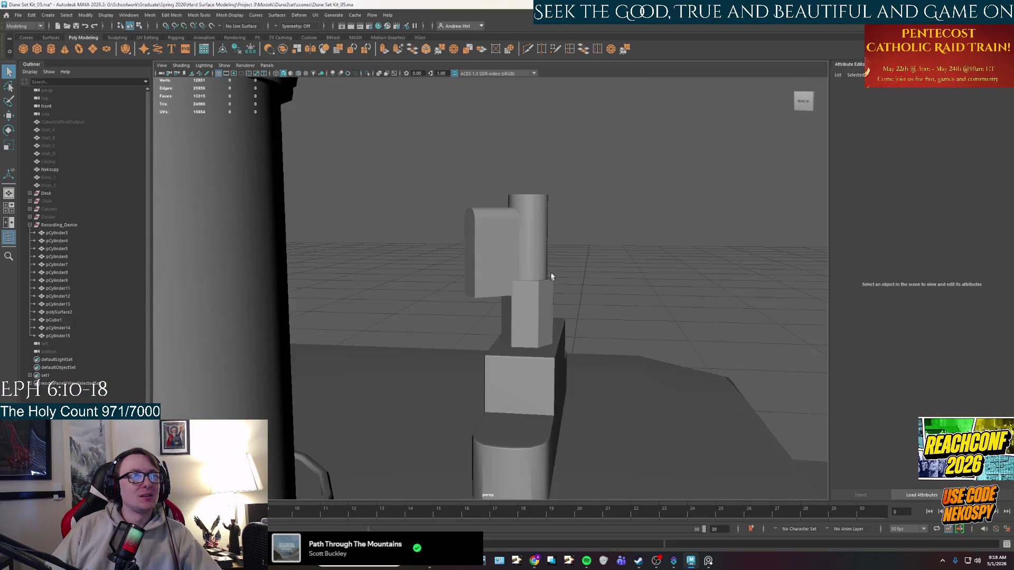
scroll(508, 303, up, 3)
click(486, 285)
Step: Isolate and frame the cylinder-and-arm mesh on its own
right_drag(588, 220, 600, 213)
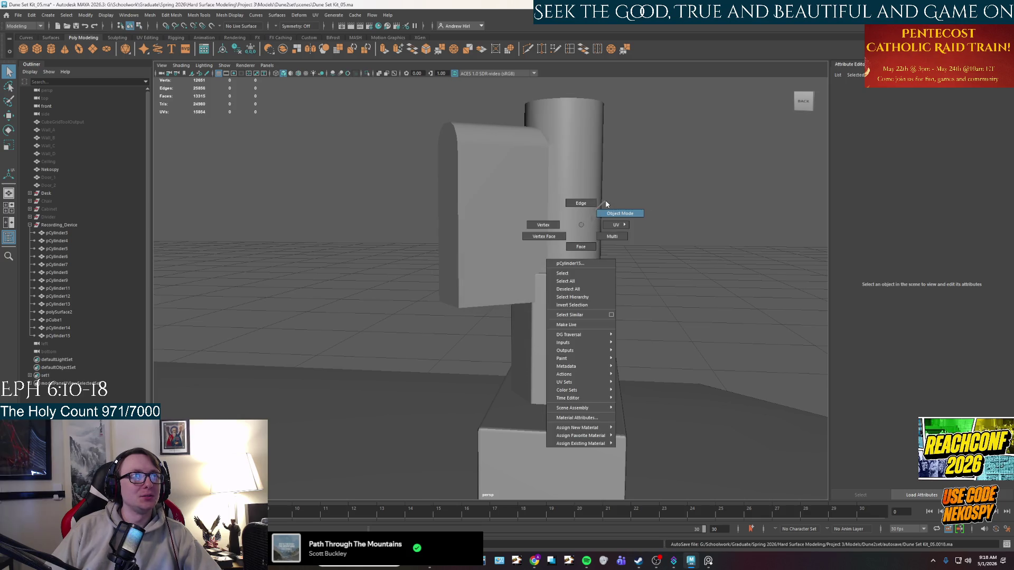
key(ctrl+1)
key(ctrl+1)
click(551, 235)
key(ctrl+1)
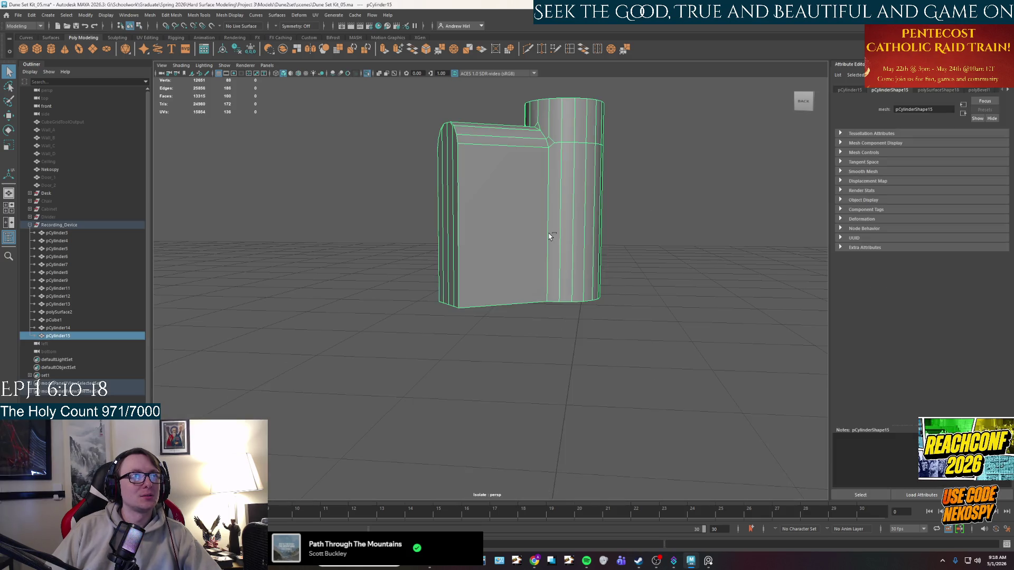
Step: Select the arm's end faces, leave isolate and stretch the arm down toward the base
alt+drag(551, 235, 522, 350)
right_drag(521, 350, 523, 379)
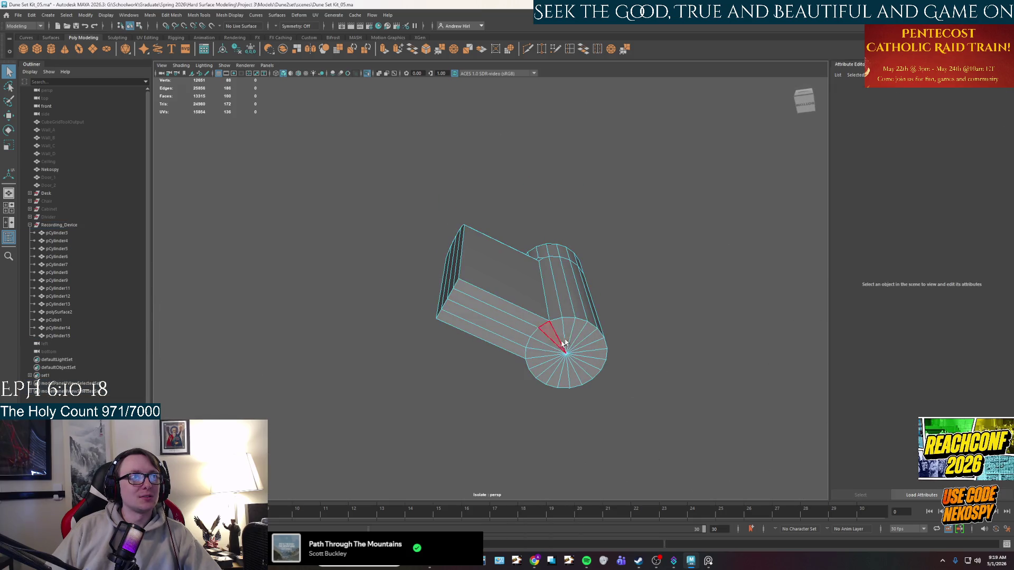
double_click(569, 355)
shift+click(506, 311)
key(f)
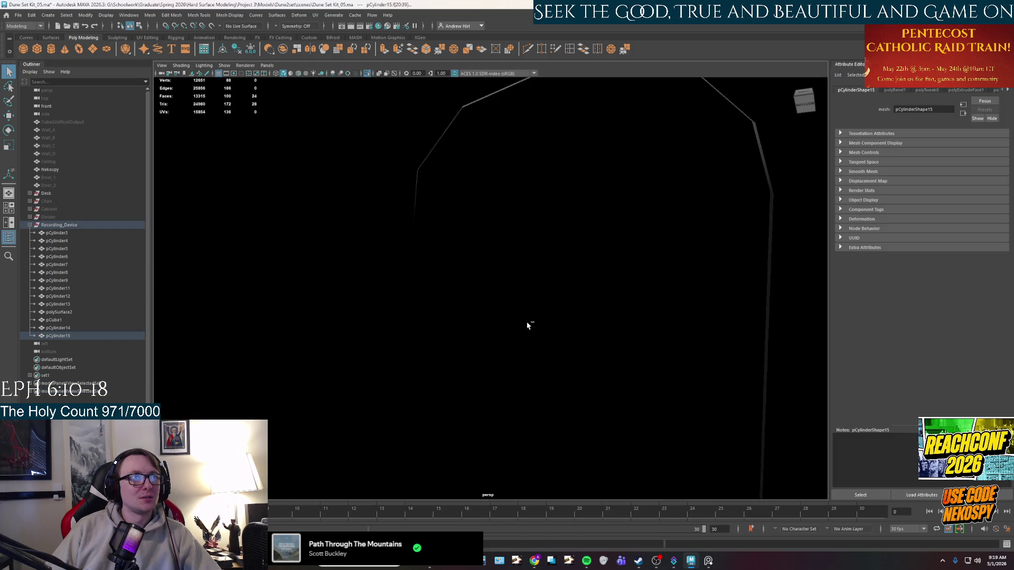
key(ctrl+1)
key(ctrl+1)
key(w)
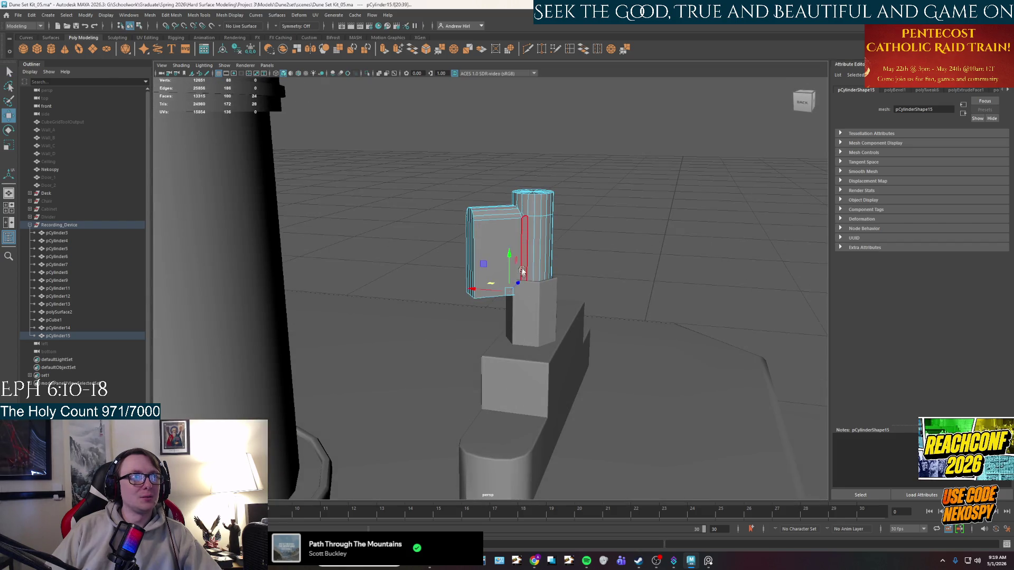
mouse_move(512, 270)
mouse_down()
mouse_move(512, 379)
mouse_move(493, 420)
mouse_up()
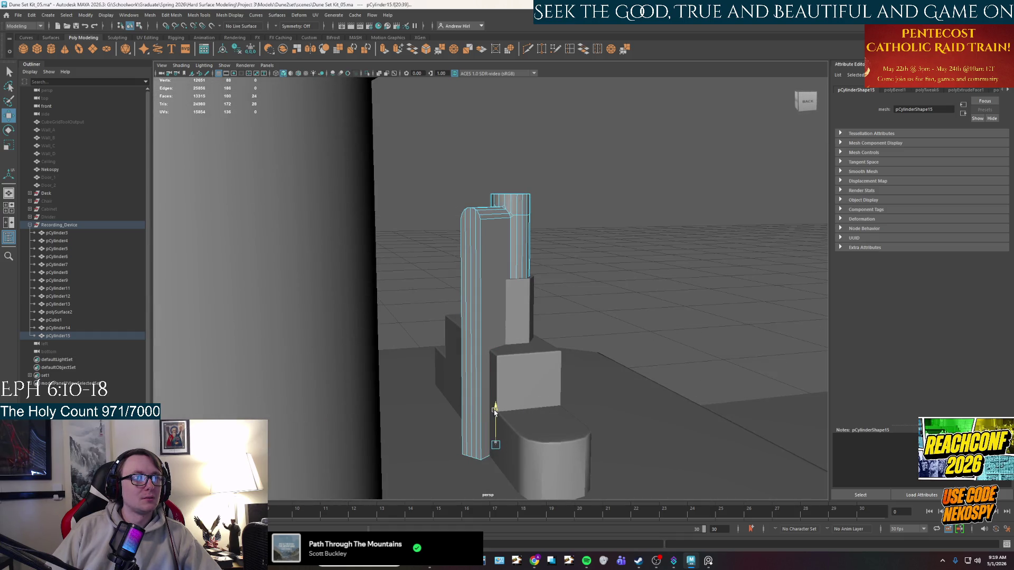
scroll(578, 267, down, 3)
Step: Compare the stretched arm with the reference photo from several angles, then pick the lower box part
mouse_move(577, 266)
alt+mouse_down()
mouse_move(501, 326)
mouse_move(394, 326)
alt+mouse_up()
scroll(539, 301, up, 3)
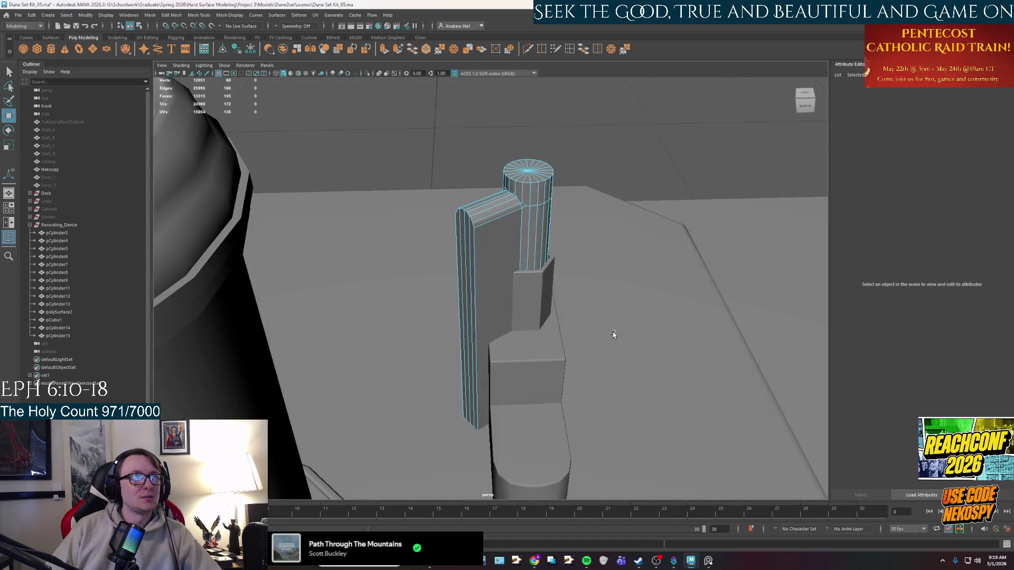
alt+drag(394, 326, 667, 513)
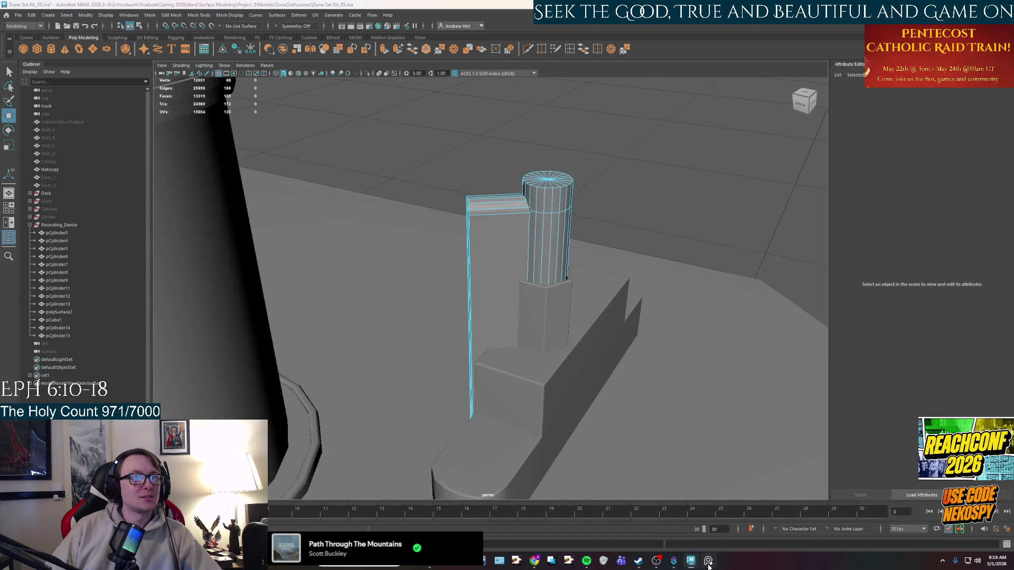
click(708, 562)
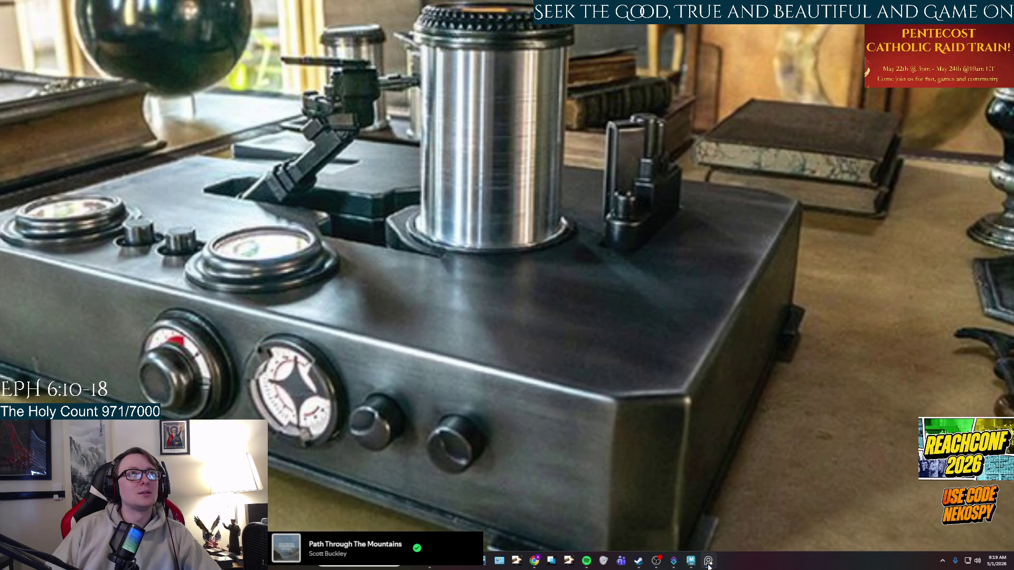
click(708, 562)
alt+drag(523, 275, 539, 251)
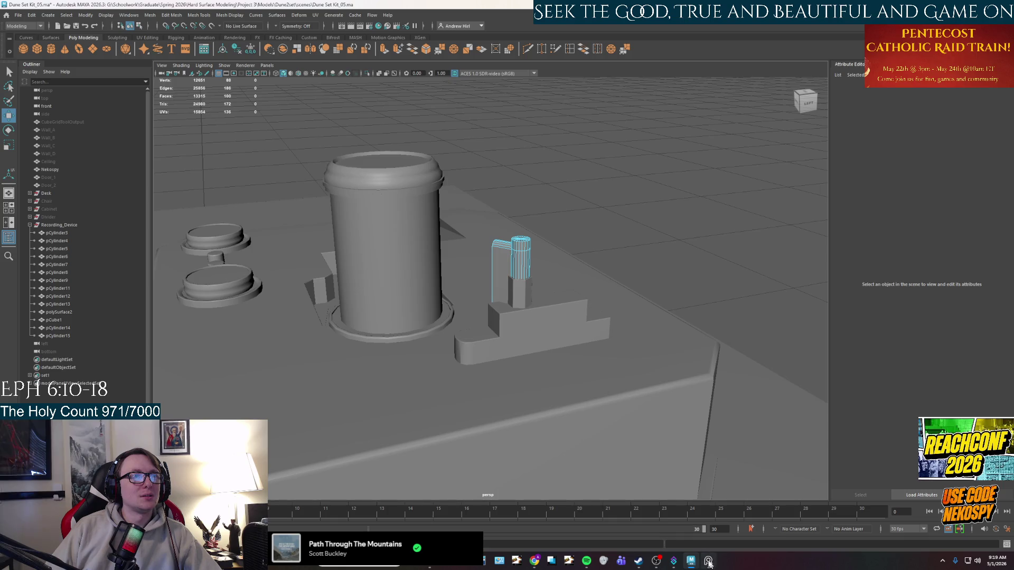
click(708, 563)
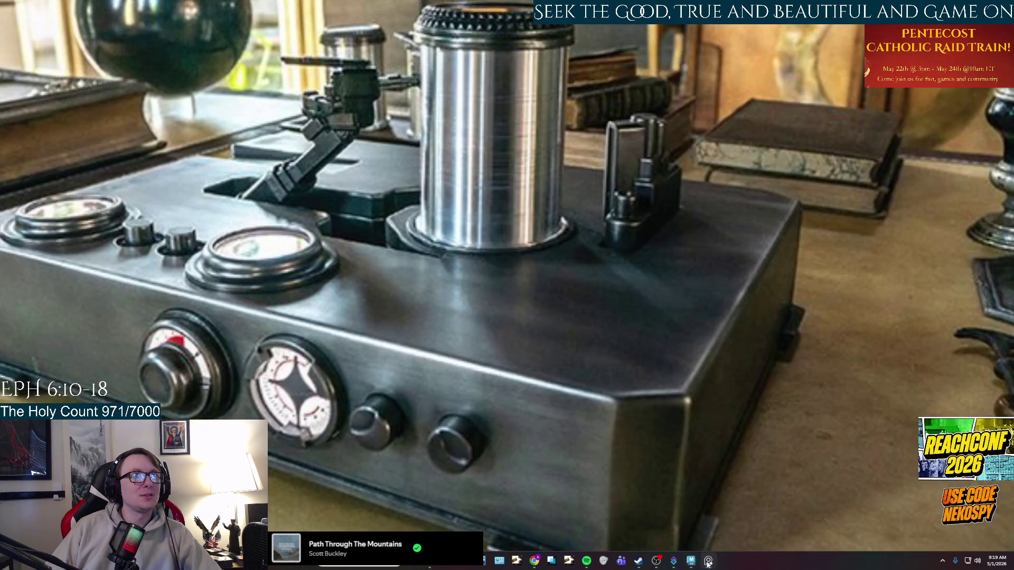
click(708, 562)
mouse_move(516, 245)
alt+mouse_down()
mouse_move(614, 294)
mouse_move(531, 307)
alt+mouse_up()
scroll(572, 287, up, 3)
click(568, 284)
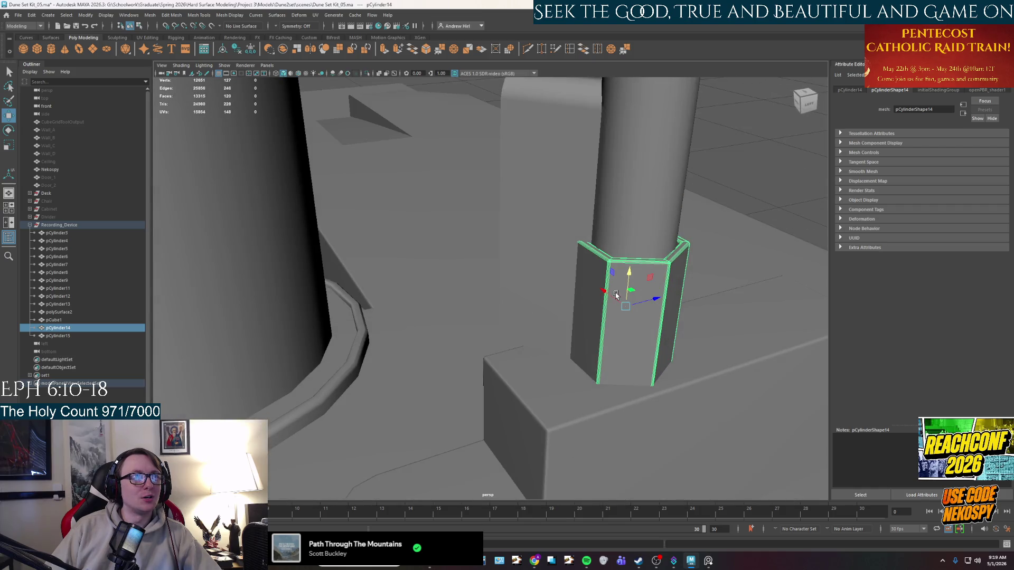
scroll(626, 274, down, 3)
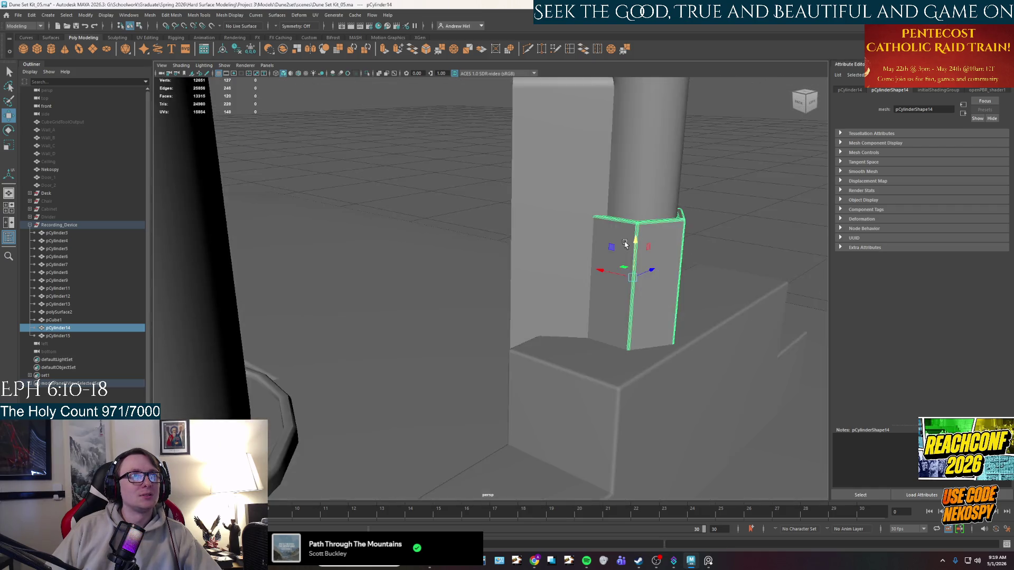
scroll(561, 212, down, 2)
Step: Lower both cylinder parts together, then nudge the upper cylinder down a little more
shift+click(570, 212)
drag(576, 181, 574, 221)
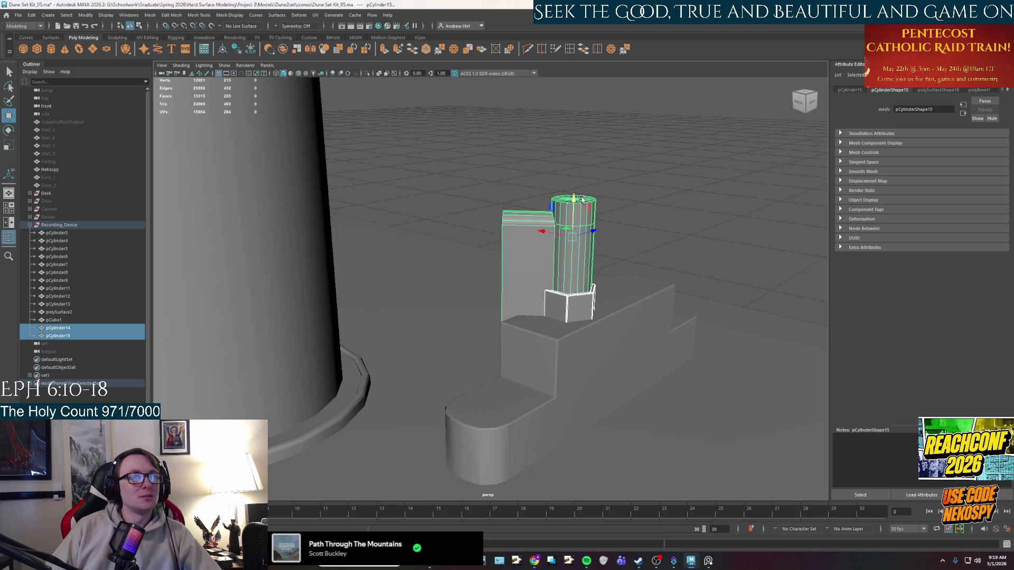
click(603, 169)
click(577, 219)
mouse_move(574, 211)
mouse_down()
mouse_move(572, 275)
mouse_move(614, 268)
mouse_move(544, 322)
mouse_up()
Step: Isolate and frame the upper cylinder, reselect it and show the whole scene again
key(ctrl+1)
key(f)
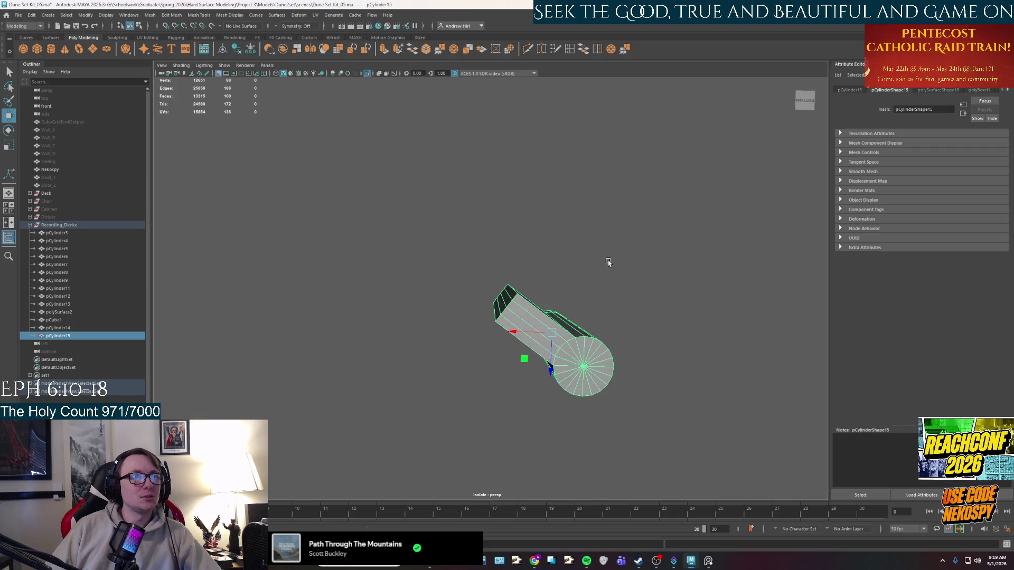
right_click(575, 391)
click(575, 390)
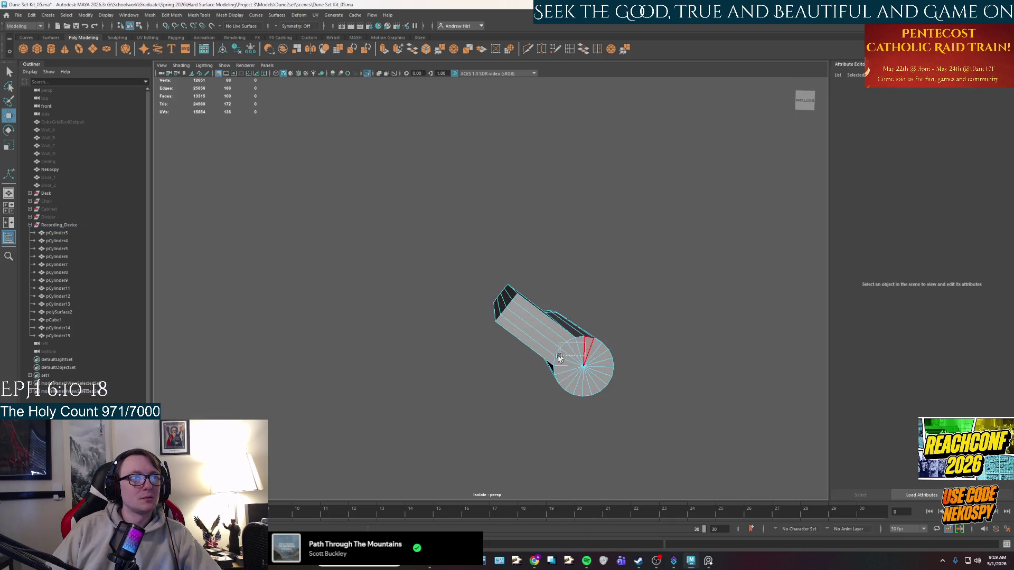
click(564, 377)
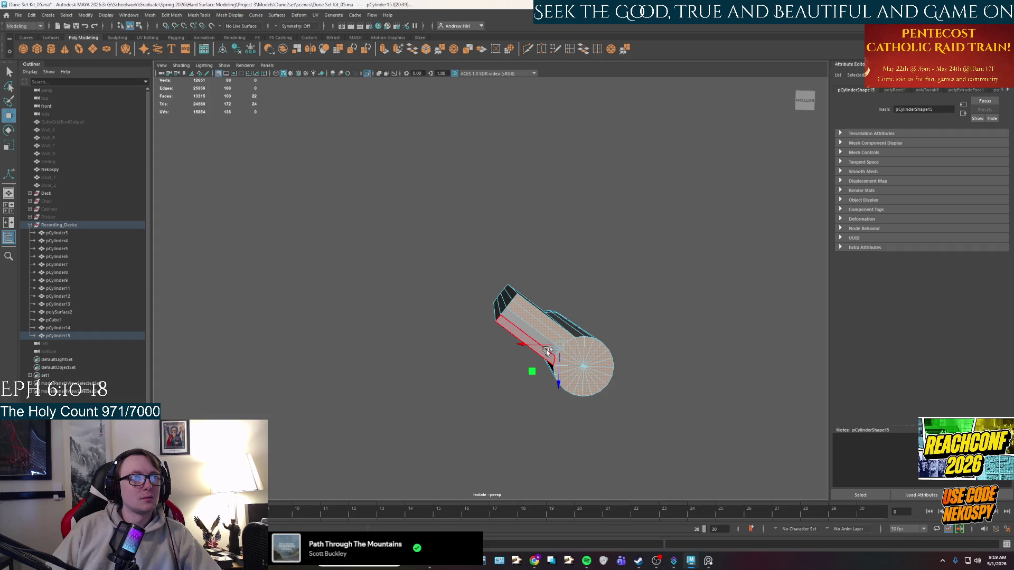
key(ctrl+1)
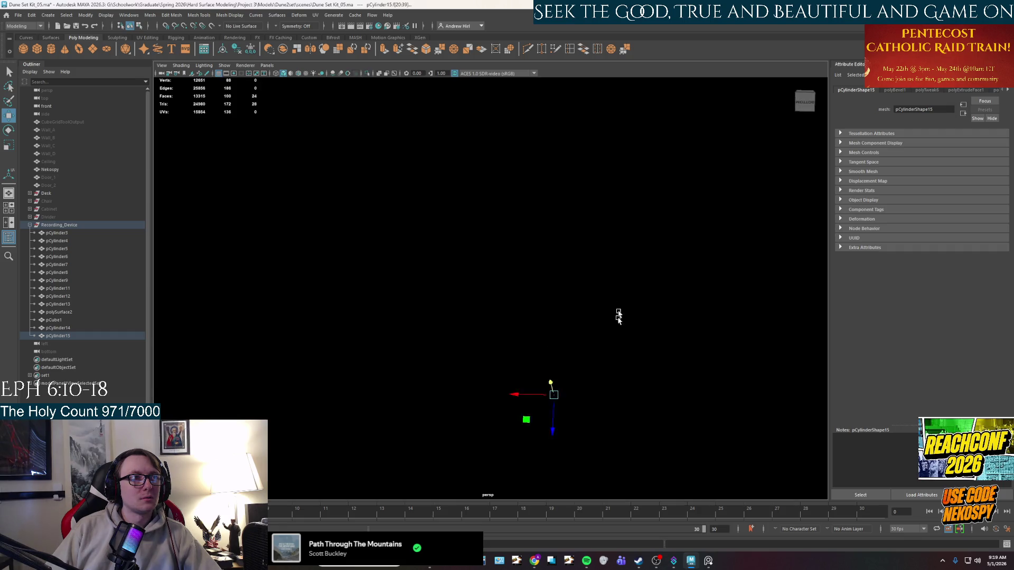
alt+drag(608, 381, 537, 355)
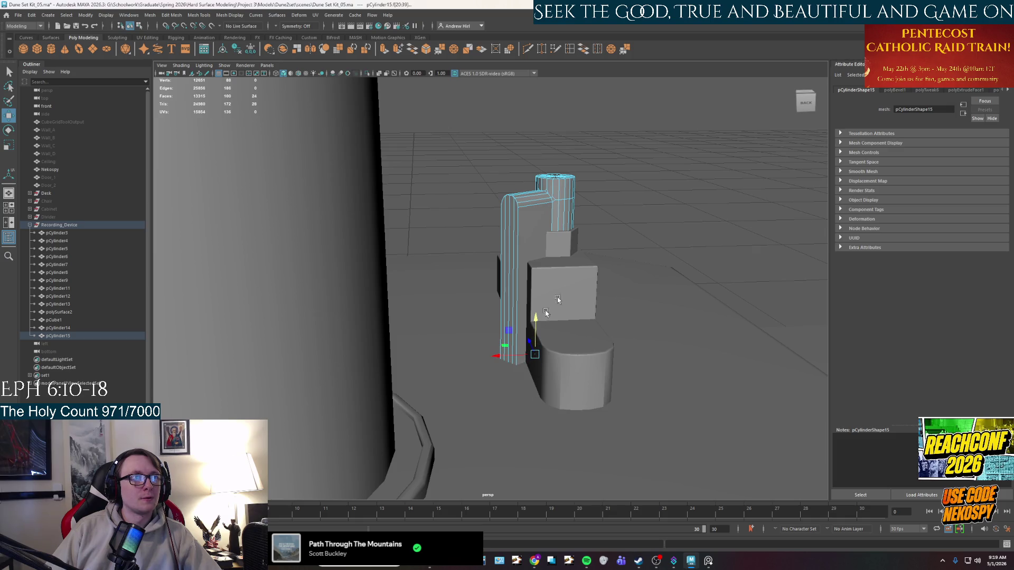
Step: Select the lever arm with its cylinder head as a whole object
key(F10)
alt+drag(655, 217, 602, 224)
scroll(571, 239, up, 2)
scroll(510, 273, up, 2)
right_drag(512, 274, 507, 238)
click(497, 247)
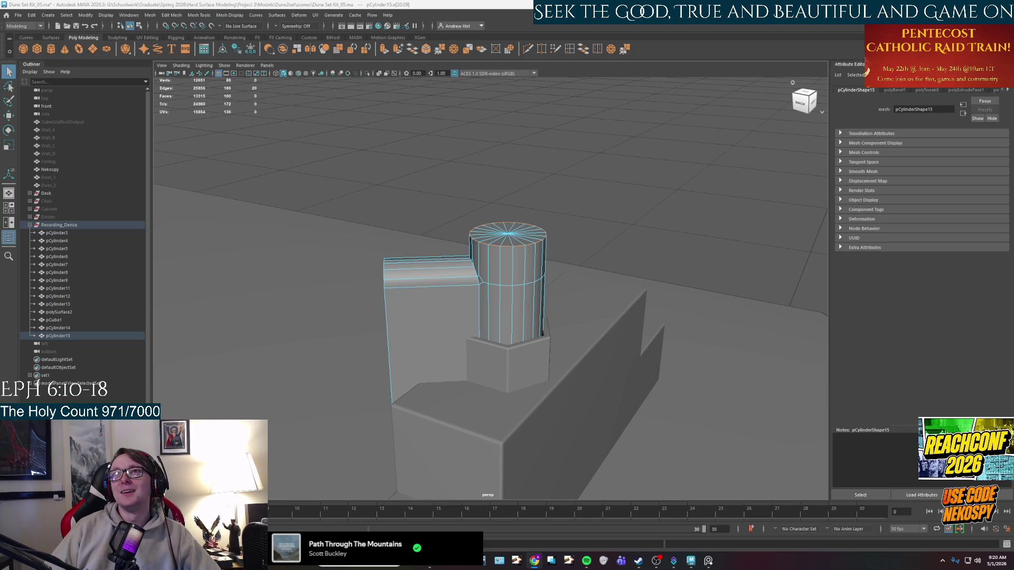
key(alt+Tab)
double_click(255, 19)
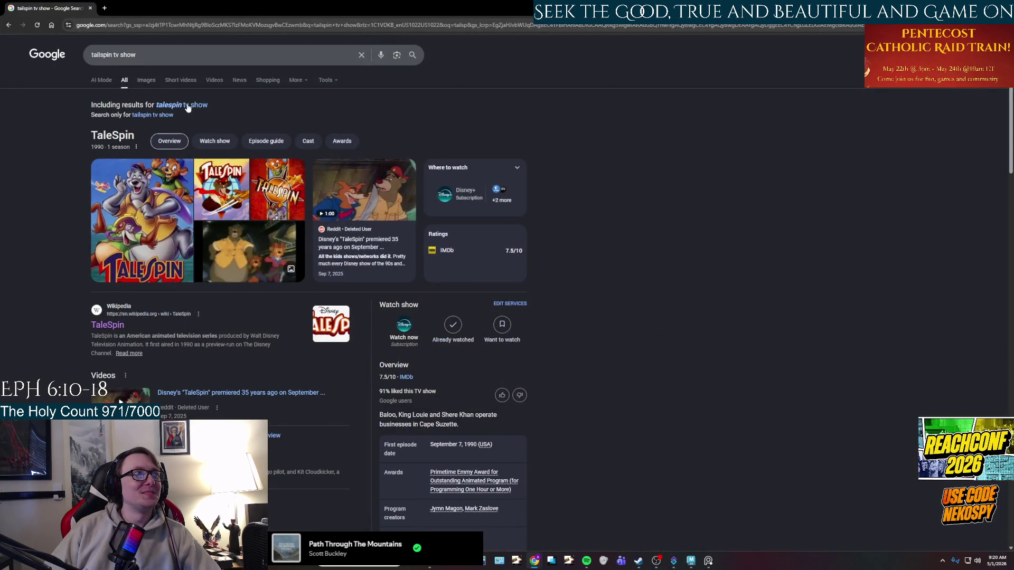
click(153, 80)
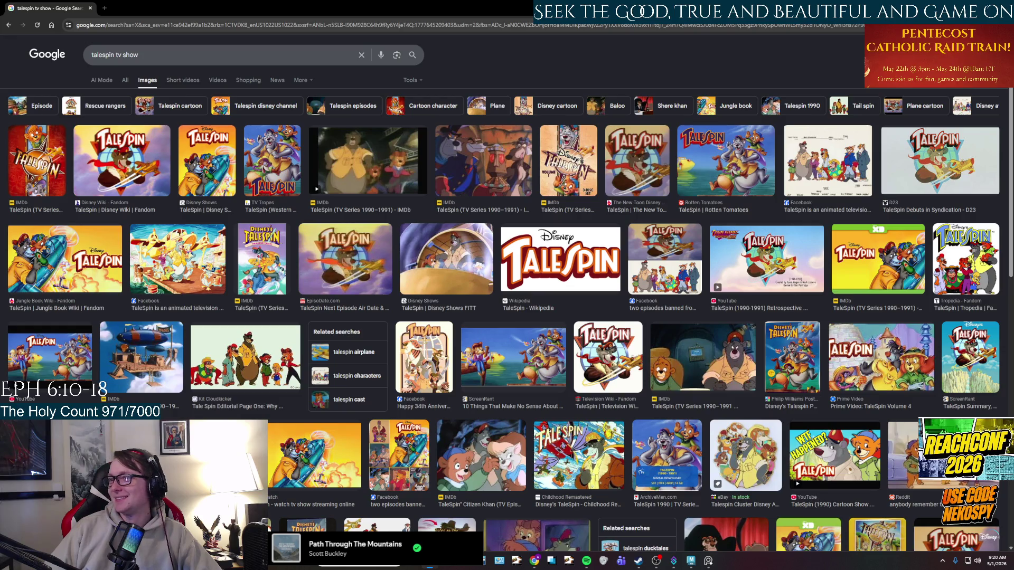
scroll(517, 437, down, 2)
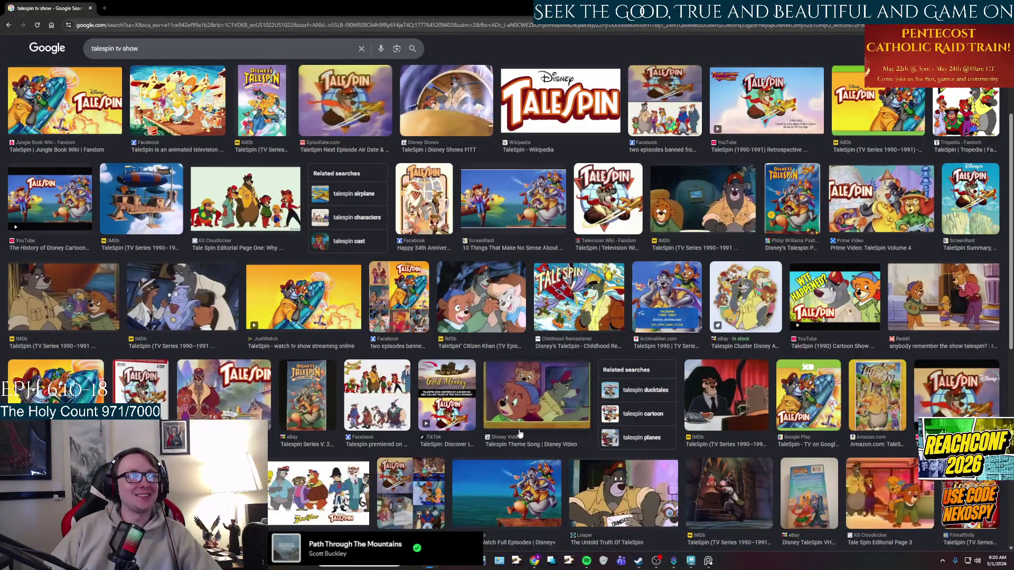
scroll(519, 433, up, 2)
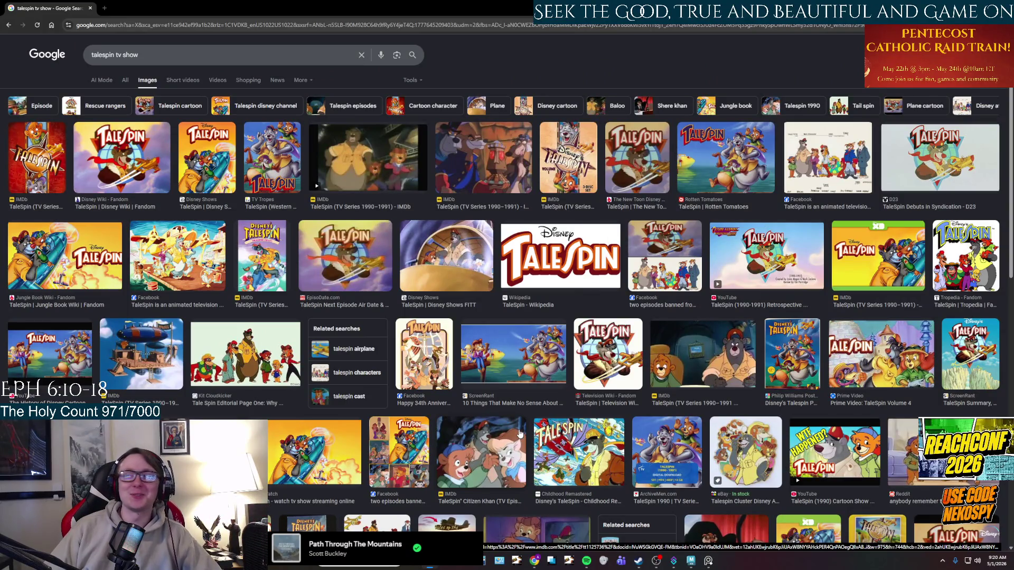
click(714, 175)
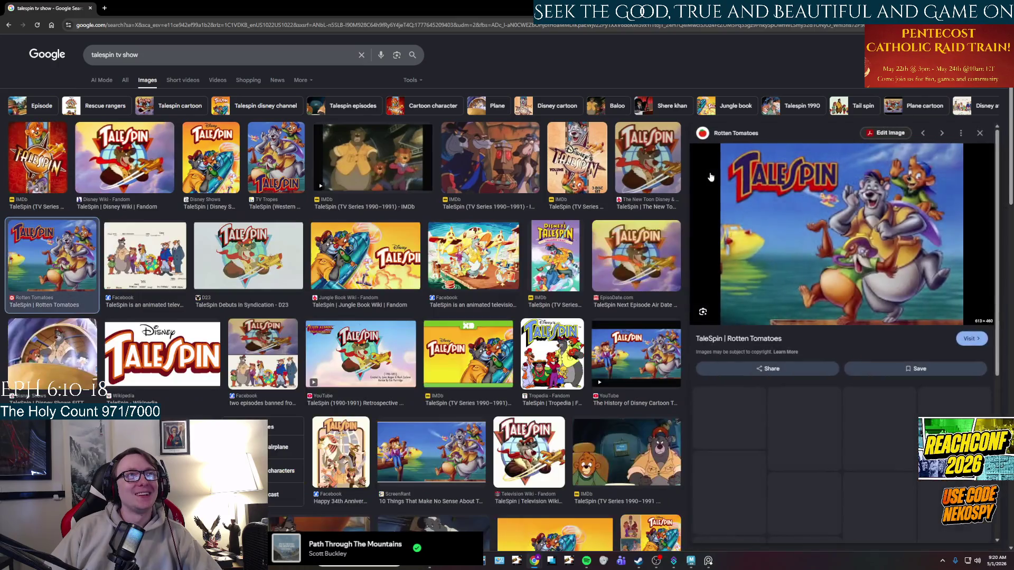
click(577, 163)
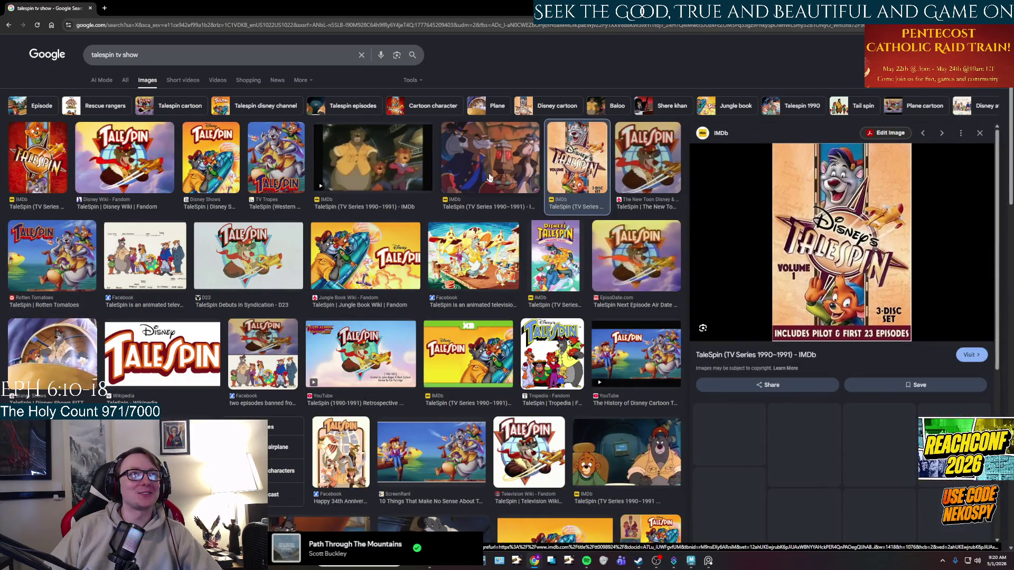
click(490, 162)
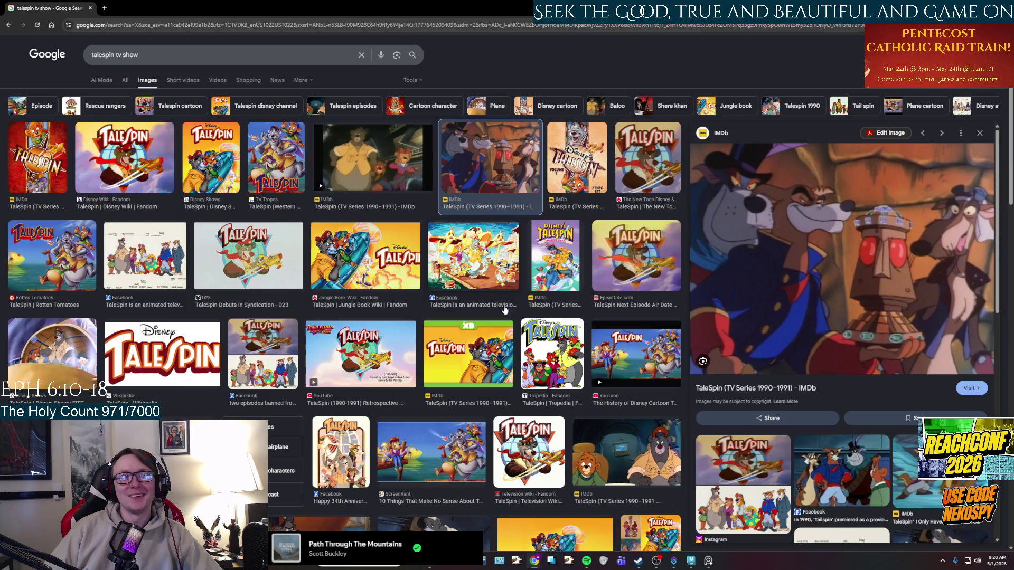
click(480, 261)
click(644, 252)
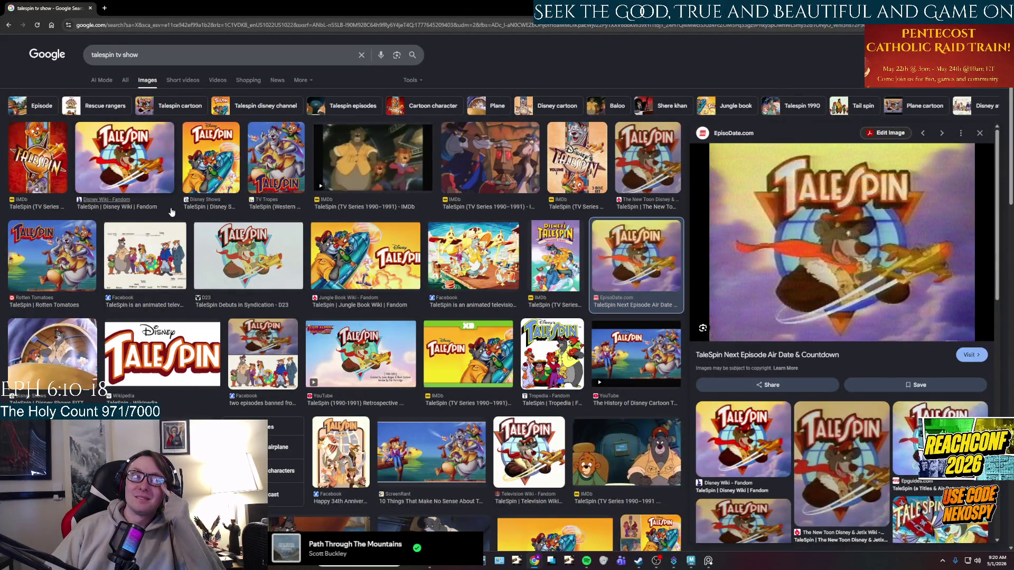
click(341, 437)
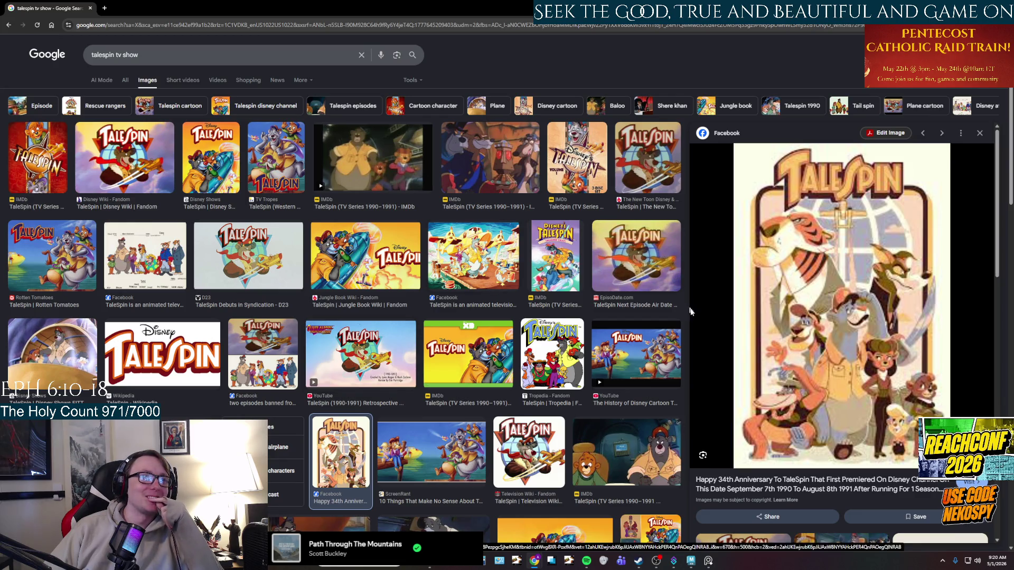
click(636, 357)
click(474, 255)
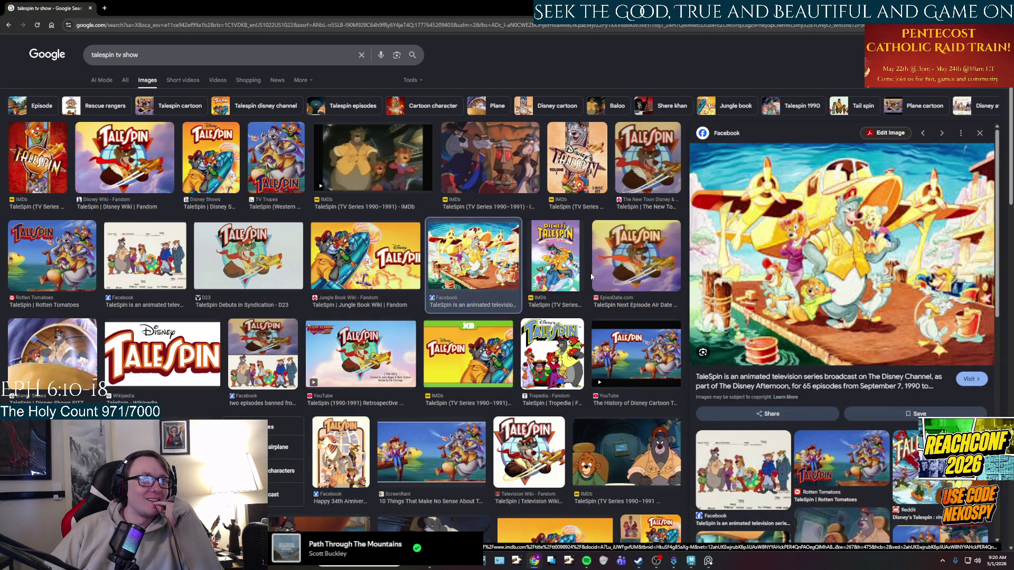
key(Right)
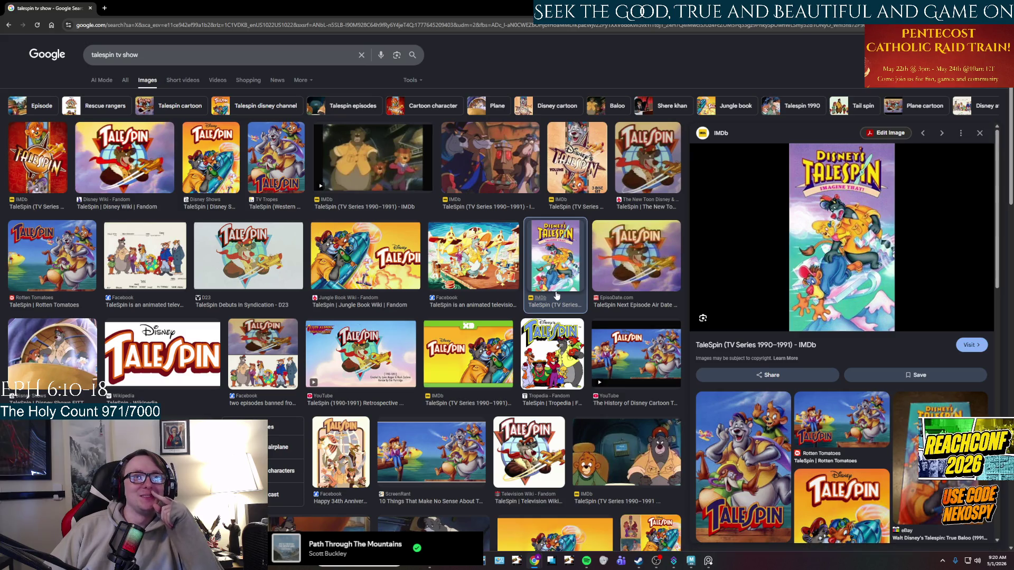
scroll(558, 280, down, 5)
scroll(556, 293, down, 5)
scroll(556, 296, down, 5)
scroll(556, 290, down, 1)
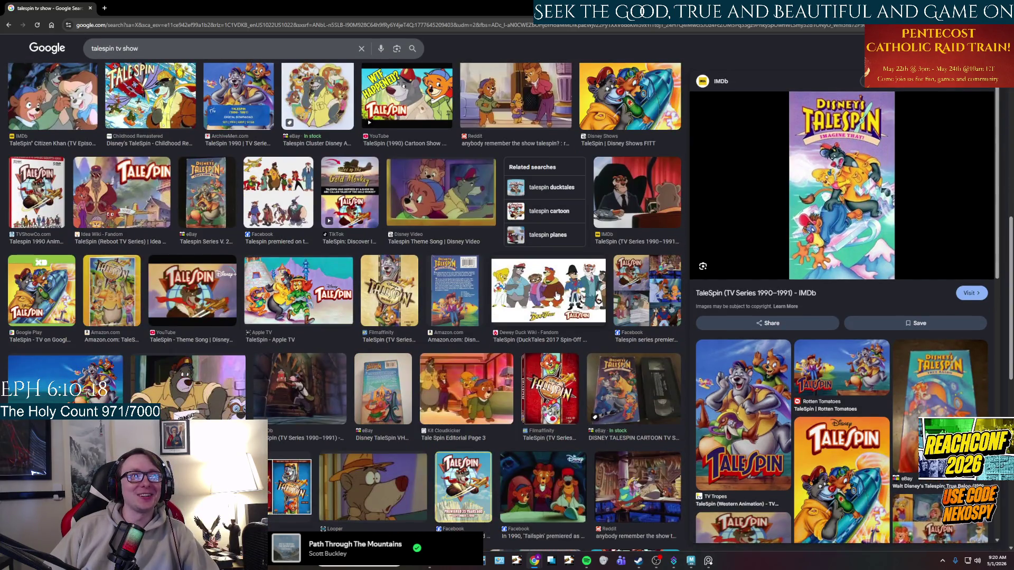
click(556, 291)
scroll(507, 303, up, 10)
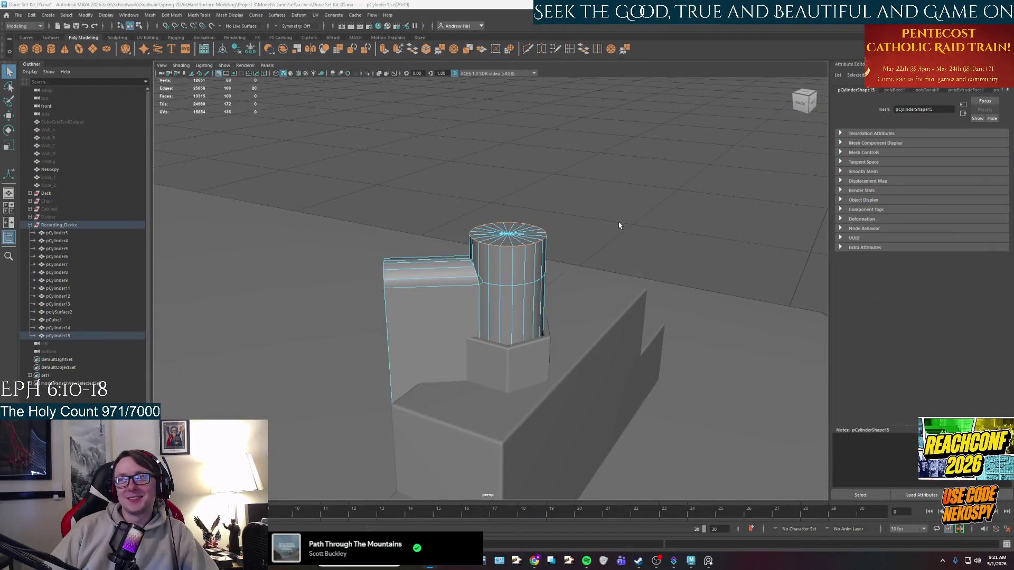
Step: Bevel the cylinder head's top rim with 3 segments and fraction 0.2
alt+drag(563, 233, 531, 263)
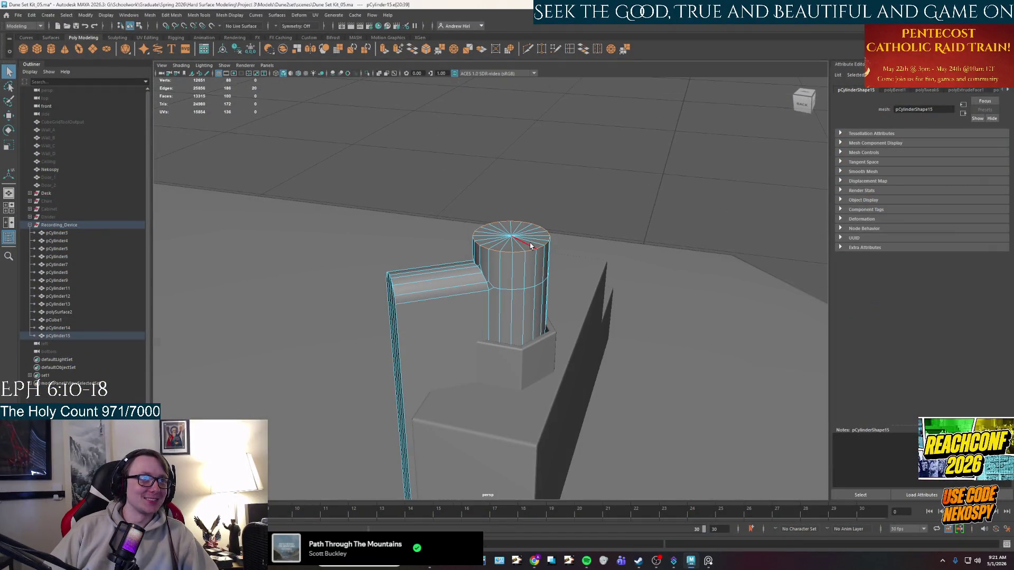
key(ctrl+b)
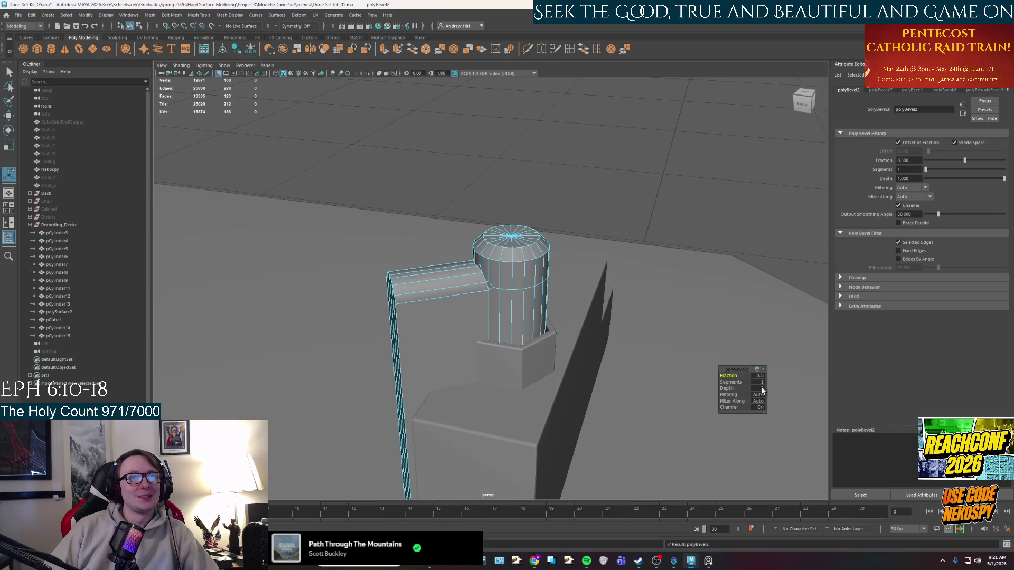
click(717, 561)
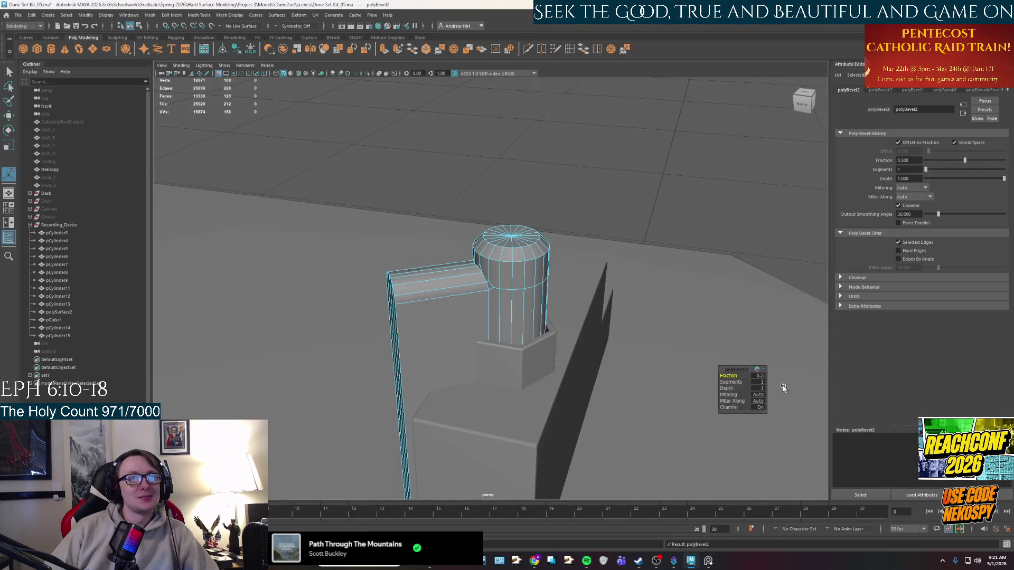
text(3)
key(Return)
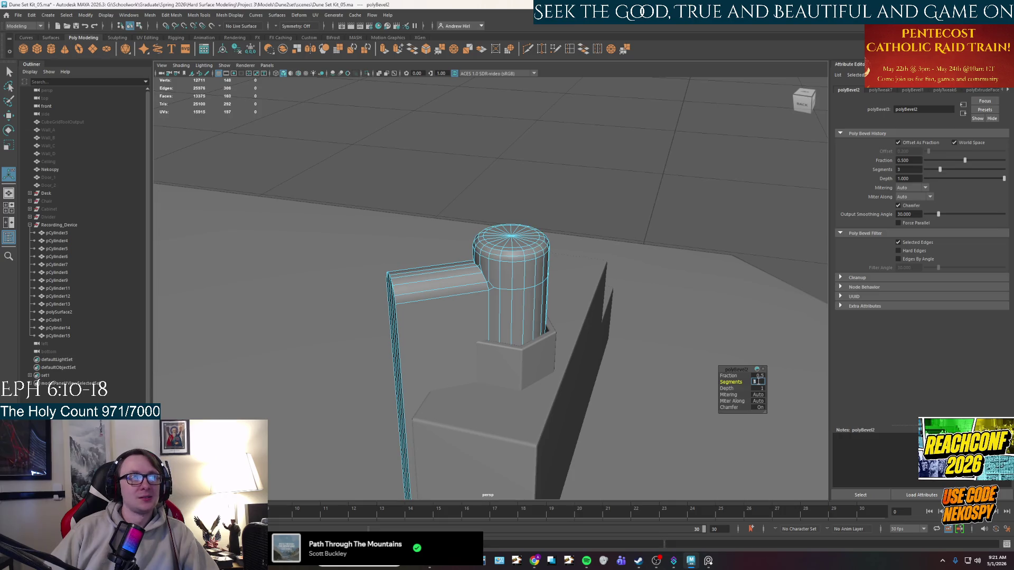
click(758, 377)
text(0.2)
key(Return)
Step: Finish the bevel and pick an edge on the lever arm's front
mouse_move(440, 303)
alt+mouse_down()
mouse_move(455, 267)
mouse_move(494, 256)
mouse_move(505, 288)
alt+mouse_up()
key(q)
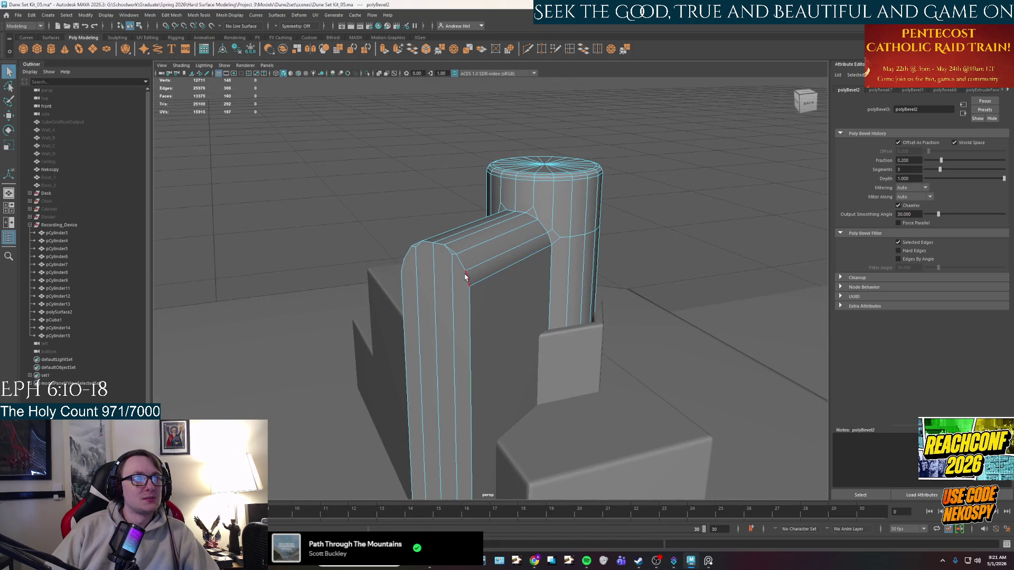
click(460, 261)
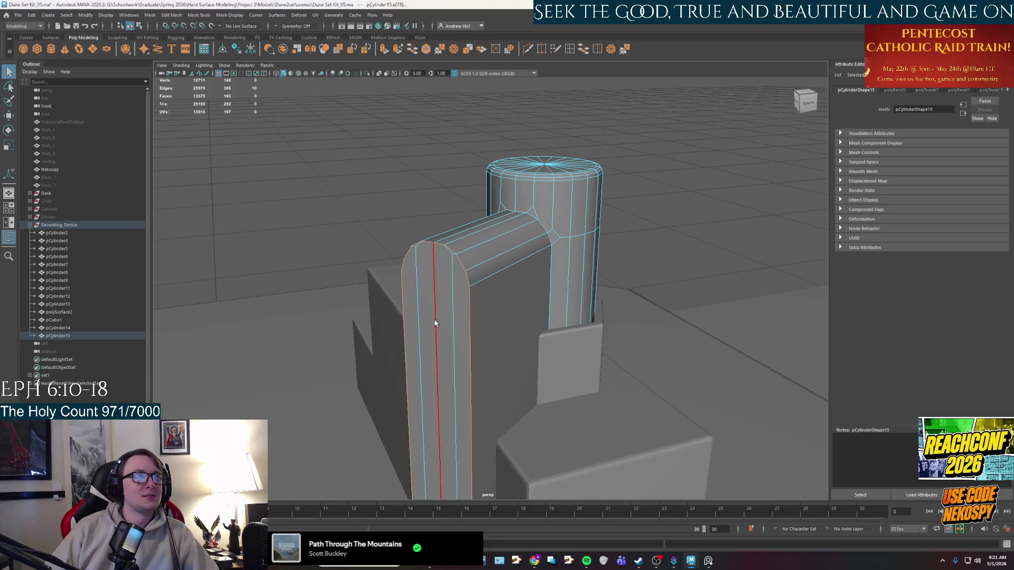
Step: Bevel the arm's outer edge with three segments
alt+drag(435, 324, 469, 306)
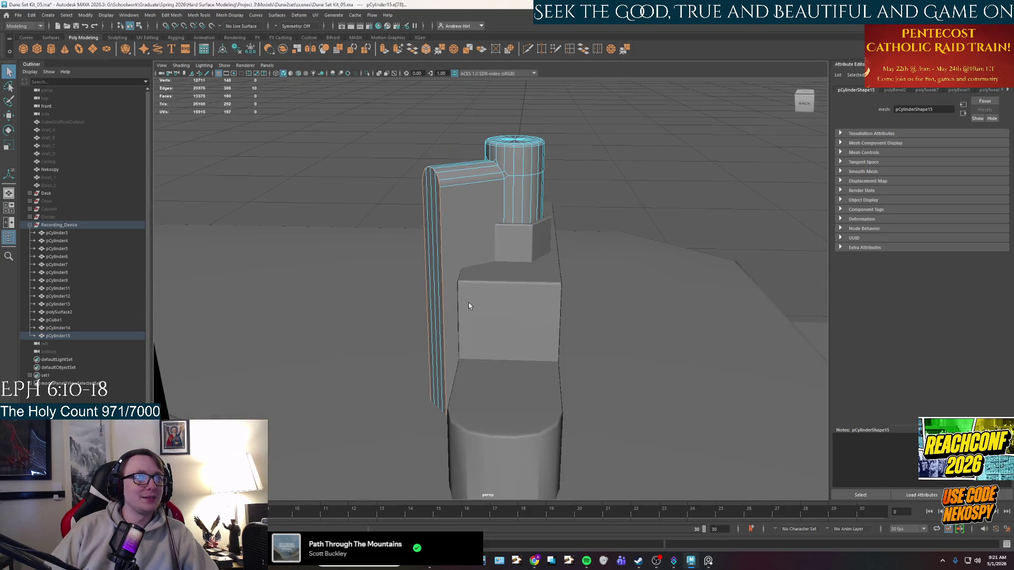
key(ctrl+b)
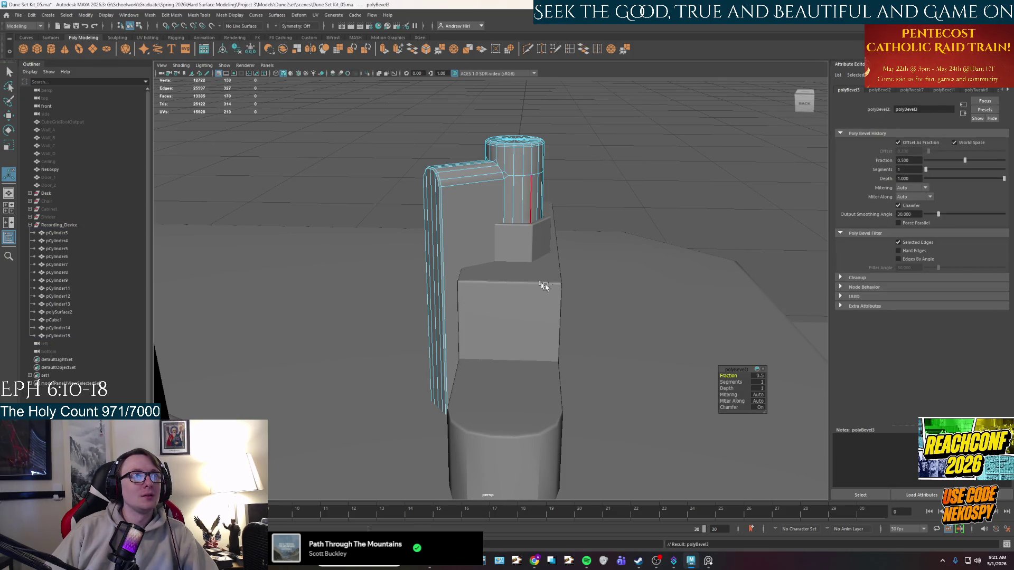
middle_drag(762, 384, 608, 347)
alt+drag(609, 346, 503, 374)
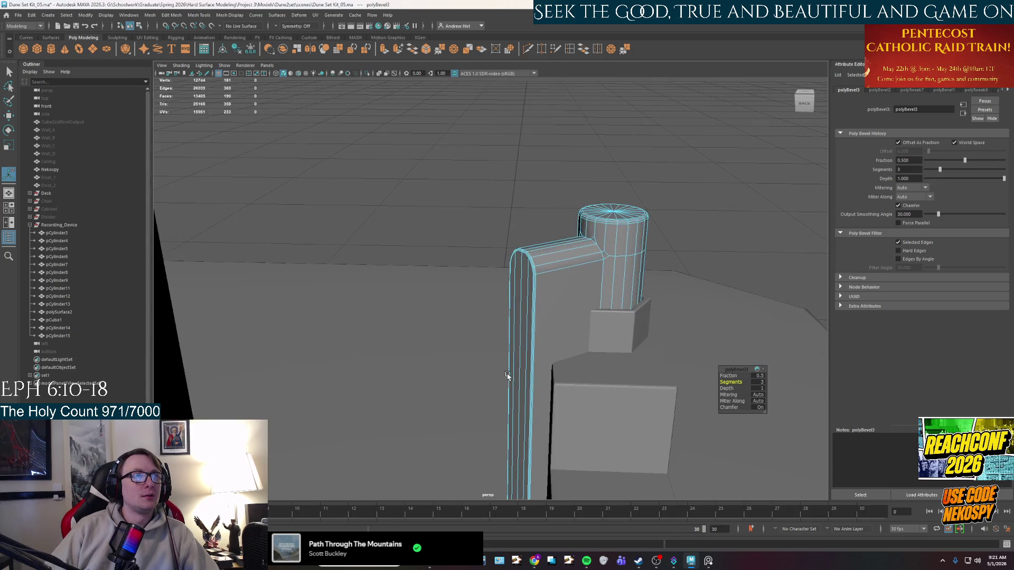
Step: Select the face loop along the arm's front and extrude it (Ctrl+E)
right_click(541, 337)
click(538, 321)
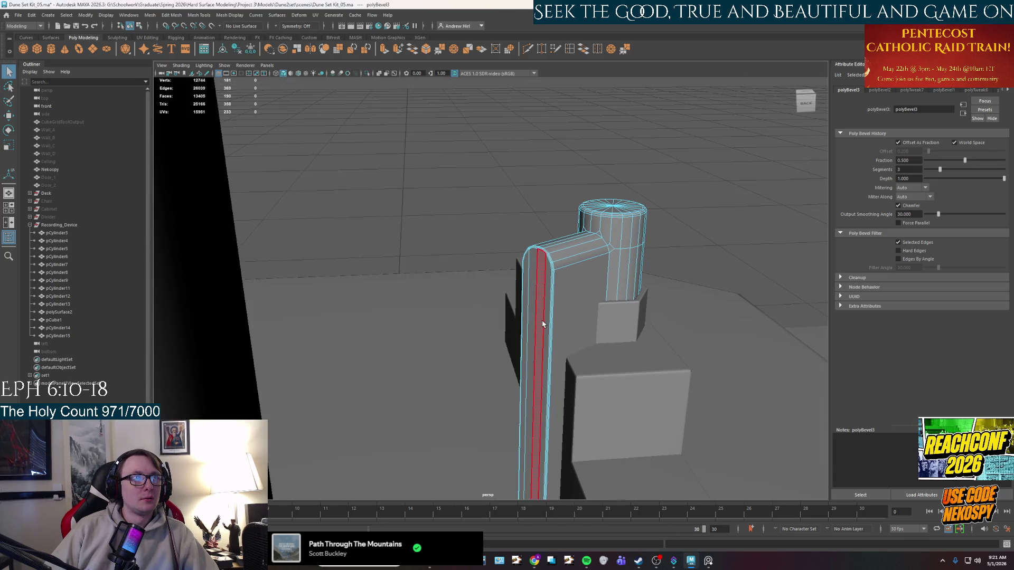
double_click(541, 327)
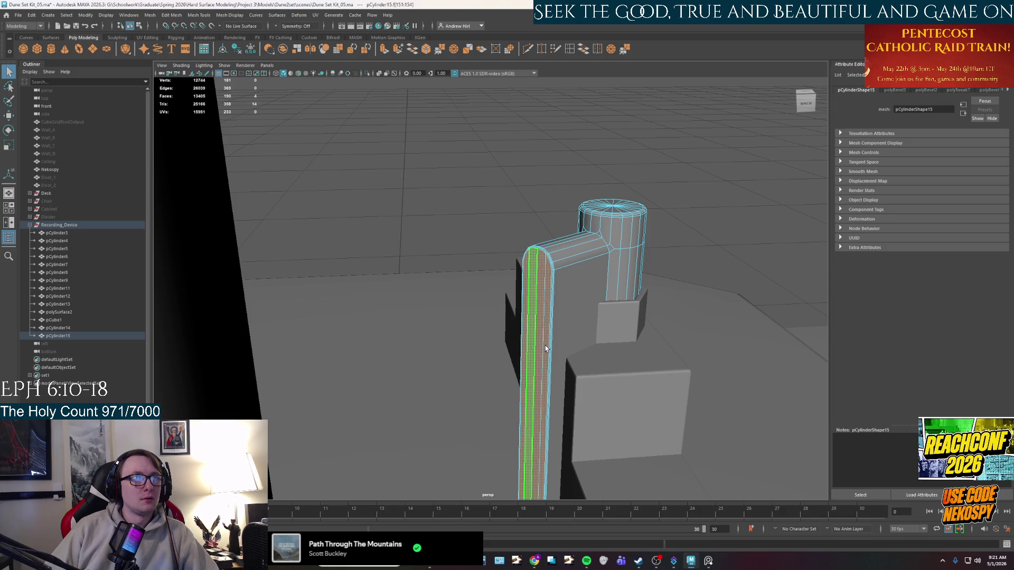
alt+drag(542, 327, 471, 255)
key(ctrl+e)
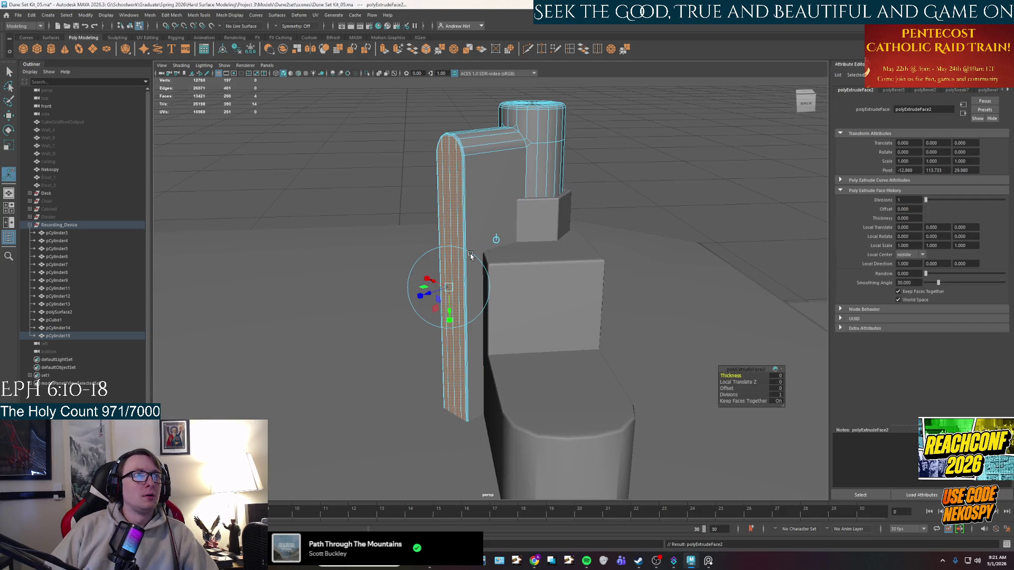
Step: Scale the extruded strip narrower across its width, redoing the first attempt
alt+drag(435, 325, 505, 296)
key(ctrl+z)
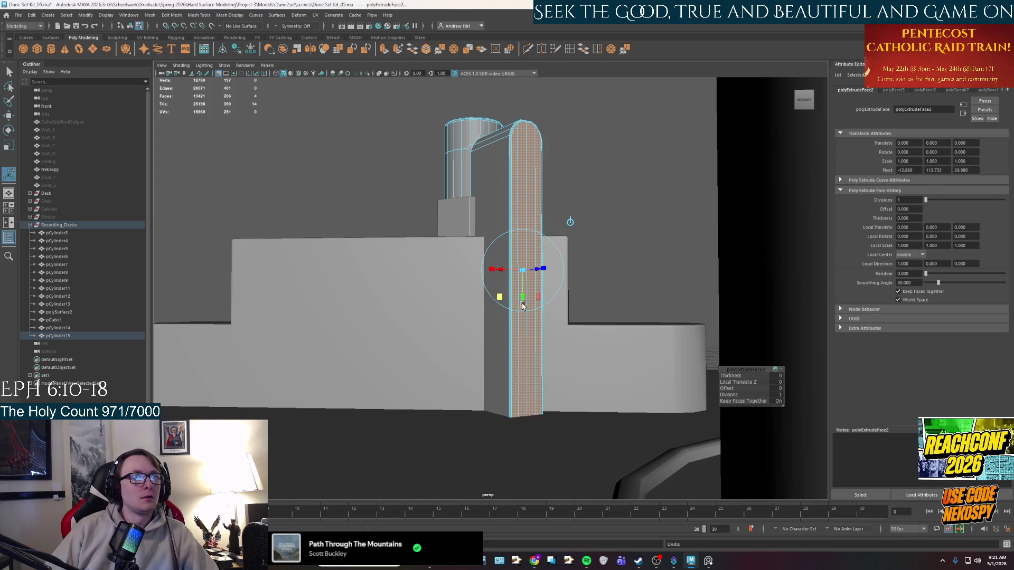
mouse_move(522, 305)
mouse_down()
mouse_move(510, 272)
mouse_move(495, 273)
mouse_move(517, 274)
mouse_up()
scroll(511, 278, up, 3)
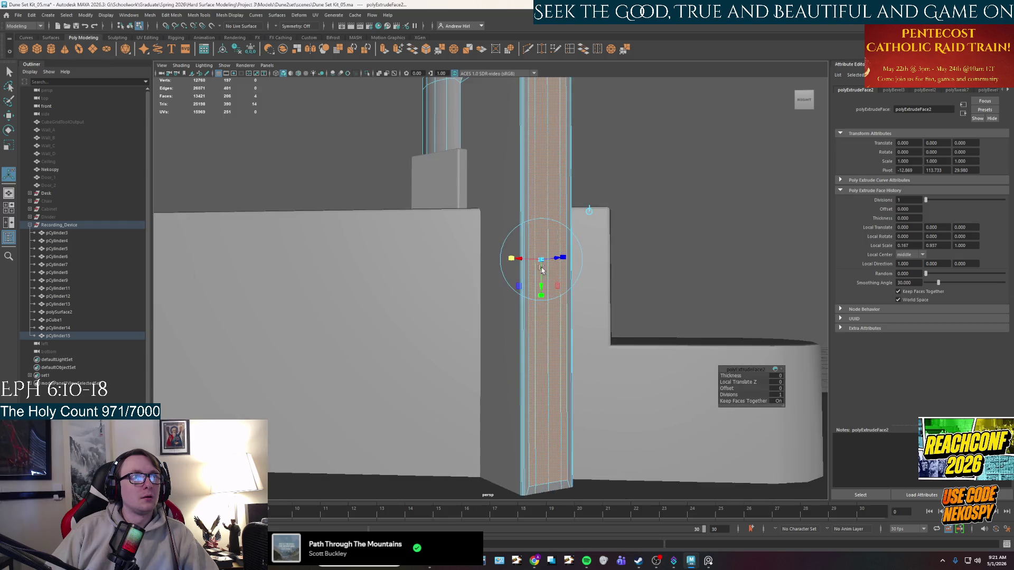
scroll(476, 382, up, 3)
scroll(475, 382, up, 3)
scroll(468, 412, up, 3)
alt+drag(497, 358, 452, 393)
scroll(452, 394, down, 3)
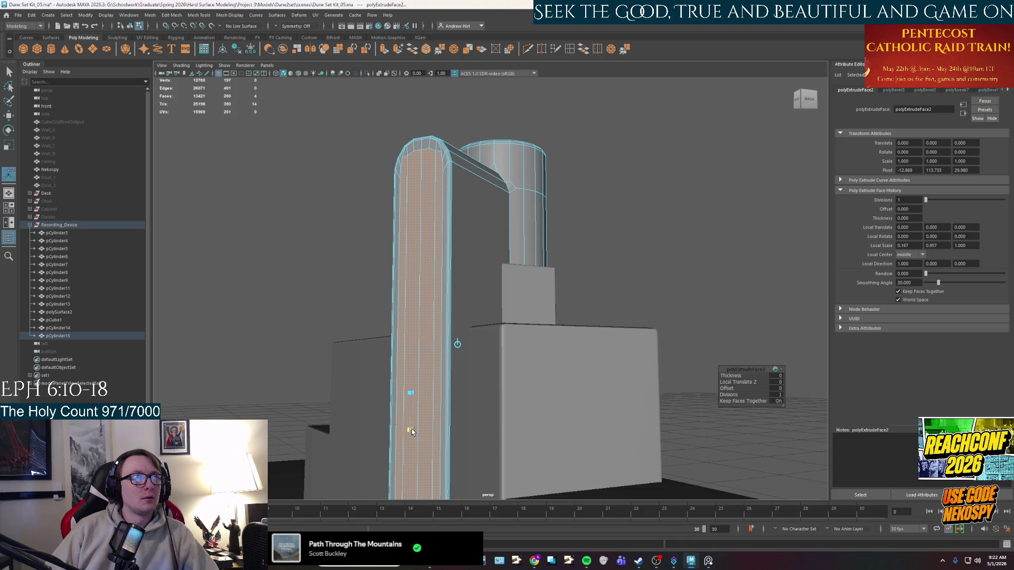
scroll(412, 432, up, 3)
alt+drag(465, 182, 473, 259)
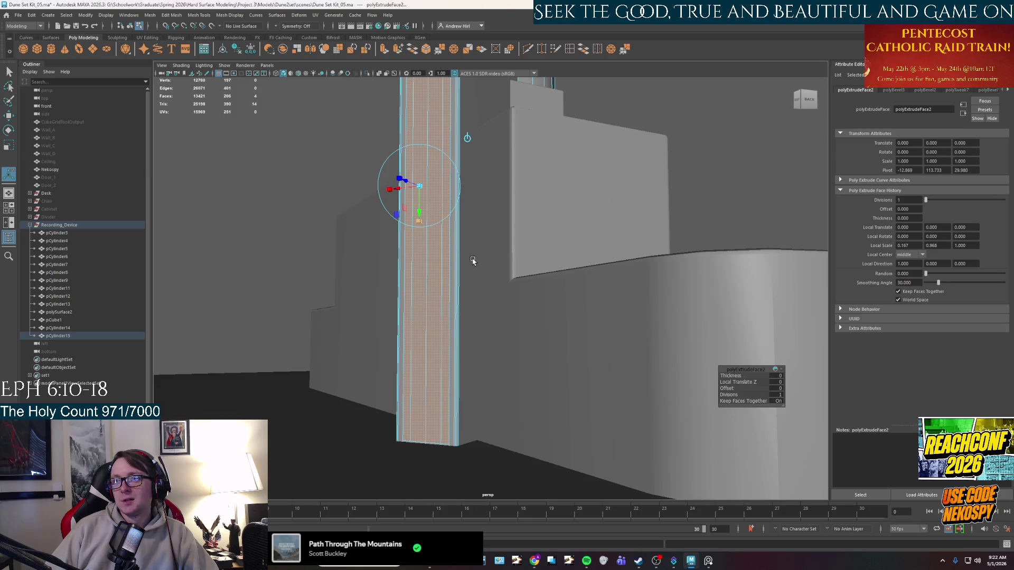
alt+drag(472, 261, 468, 161)
right_drag(468, 161, 522, 126)
Step: Isolate the lever arm and extrude its front face strip slightly inward as a groove
alt+drag(470, 162, 470, 188)
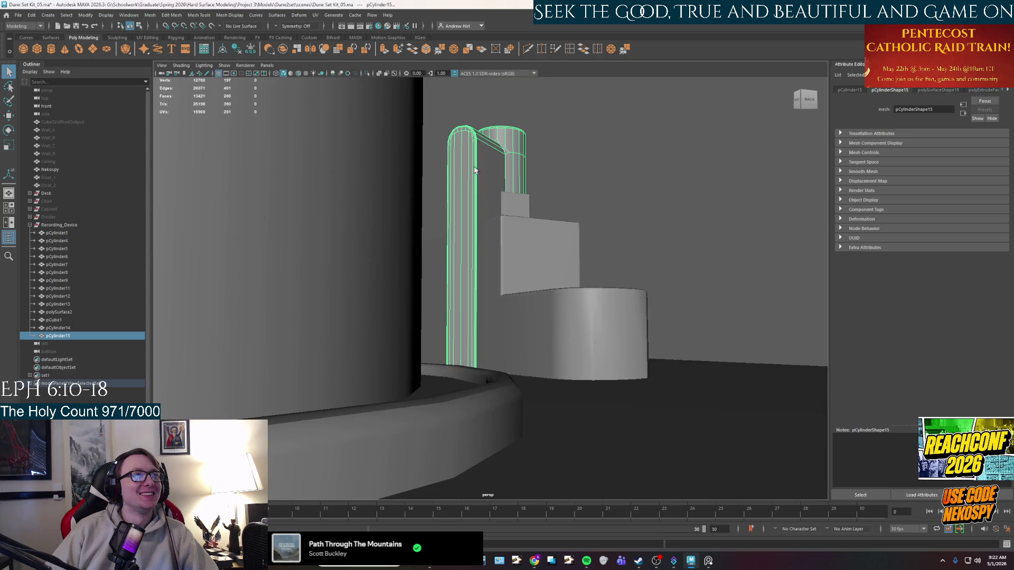
key(ctrl+1)
key(f)
scroll(467, 209, up, 3)
key(F11)
double_click(472, 234)
mouse_move(472, 233)
alt+mouse_down()
mouse_move(487, 277)
mouse_move(524, 295)
alt+mouse_up()
key(ctrl+e)
drag(535, 346, 469, 187)
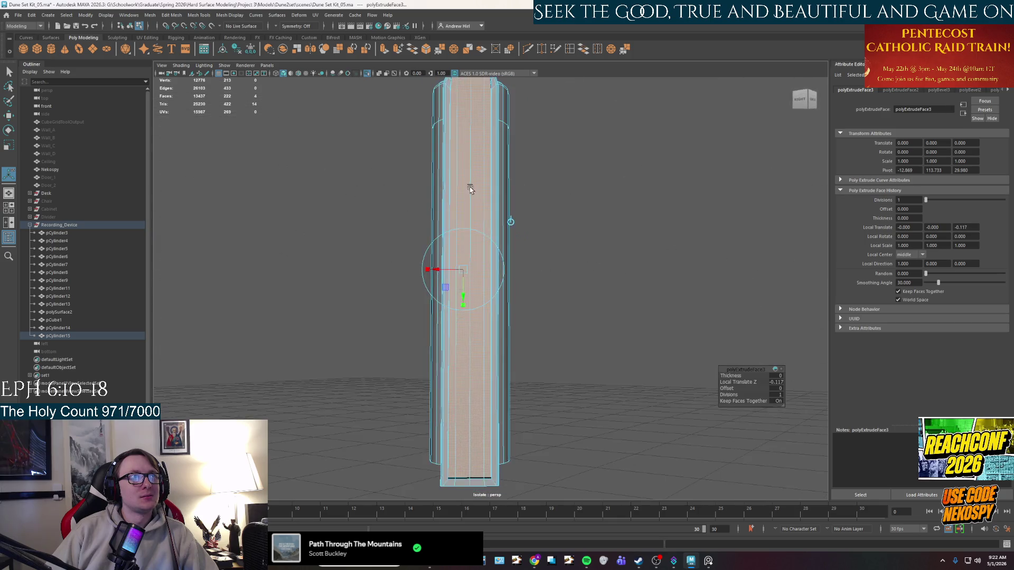
scroll(542, 292, up, 5)
scroll(542, 293, down, 5)
Step: Select the groove's edge and its right diagonal corner edge
alt+drag(551, 288, 468, 171)
right_drag(468, 170, 473, 176)
click(473, 176)
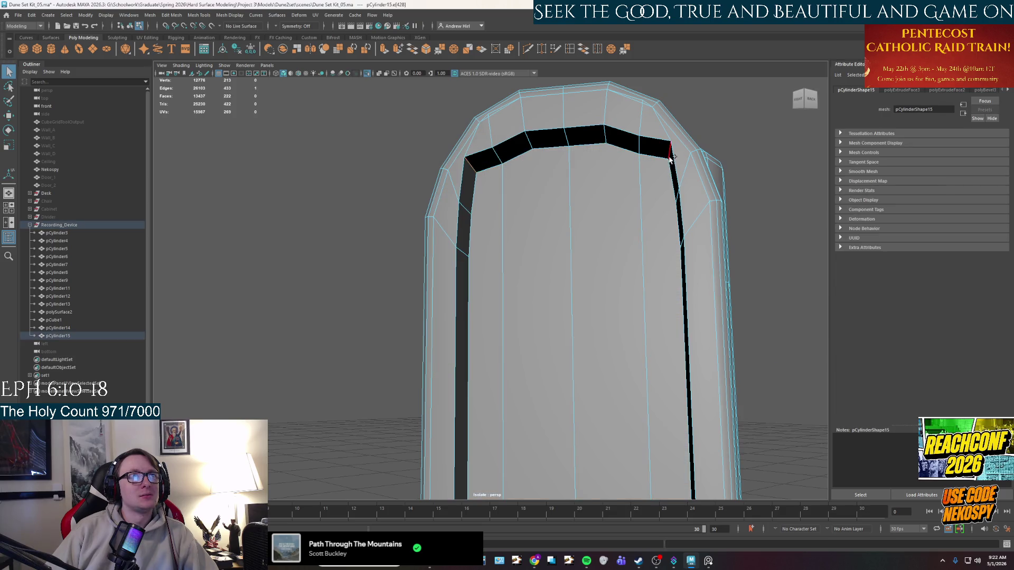
key(w)
mouse_move(644, 193)
alt+mouse_down()
mouse_move(630, 208)
mouse_move(665, 265)
mouse_move(590, 261)
alt+mouse_up()
click(713, 250)
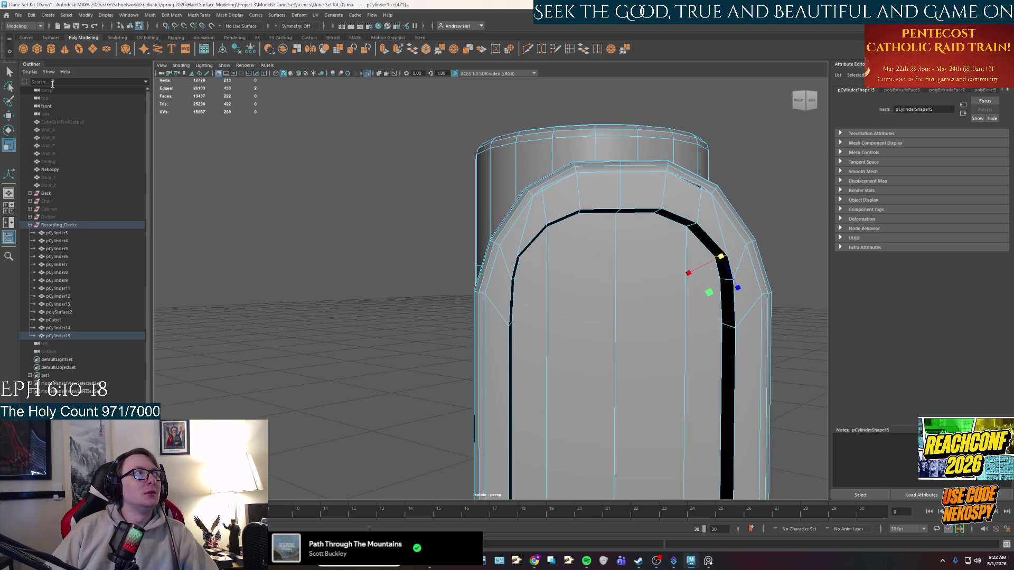
Step: Set the Scale Tool's axis orientation to Object and even out the groove's corners
double_click(9, 146)
click(838, 214)
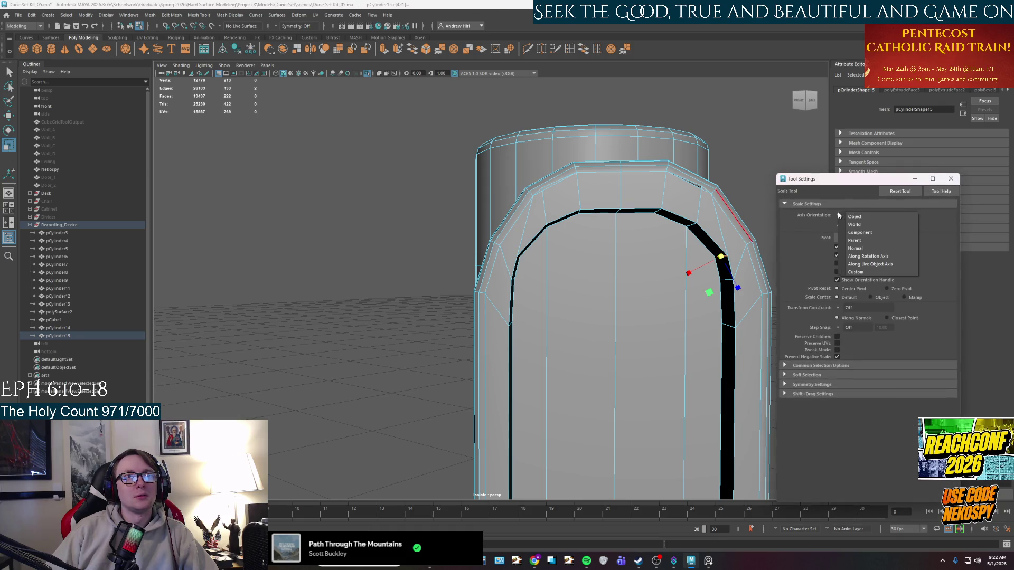
click(855, 216)
click(951, 180)
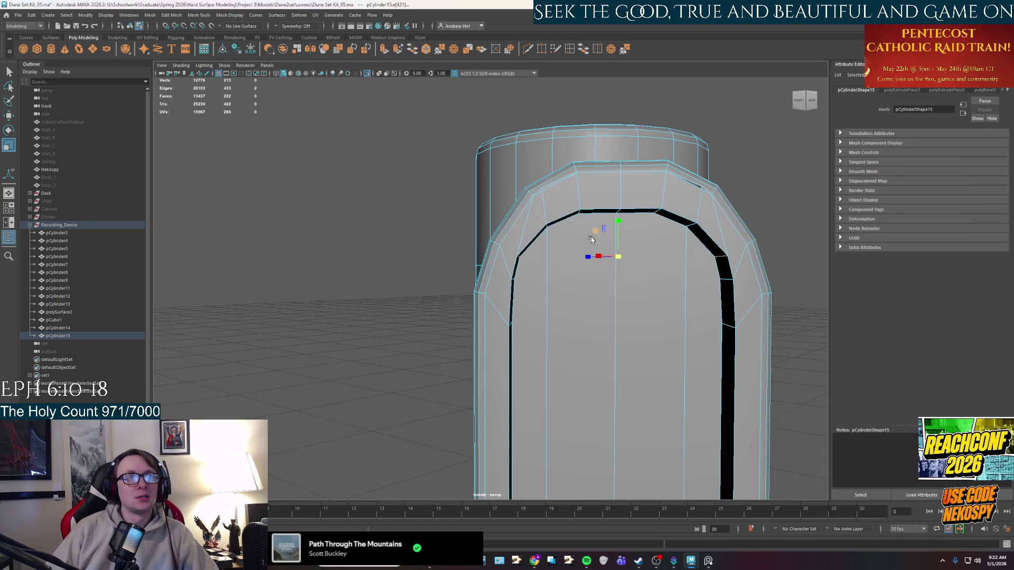
drag(588, 259, 590, 259)
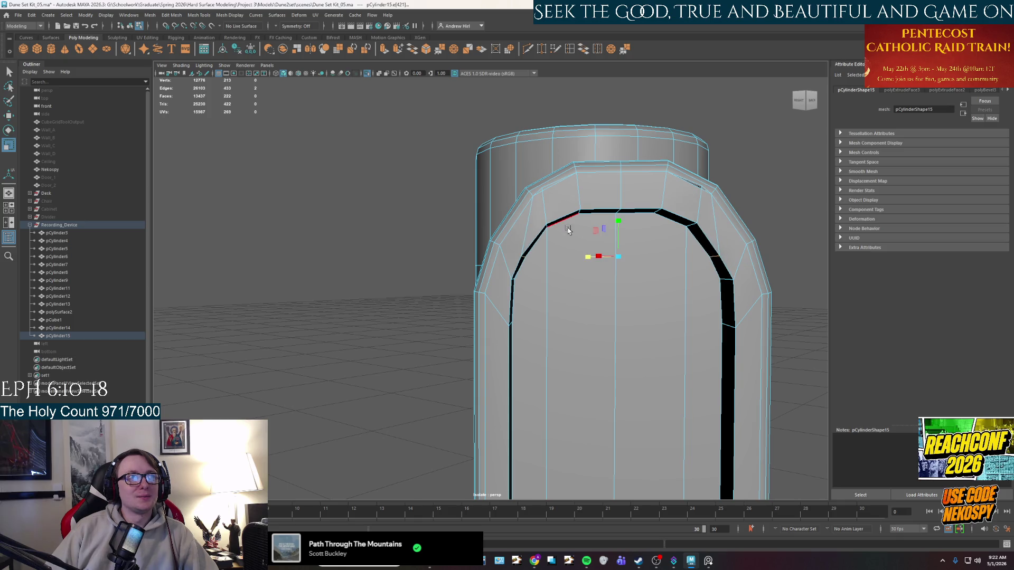
Step: Inspect the groove from several angles and select one of its lower edges for scaling
alt+drag(552, 228, 538, 208)
key(q)
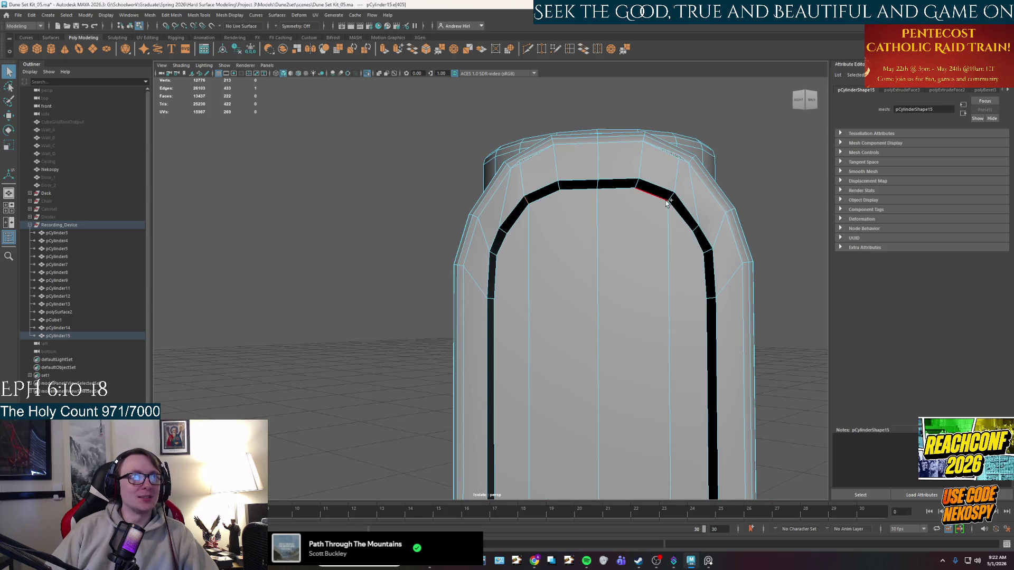
key(r)
alt+drag(583, 202, 632, 280)
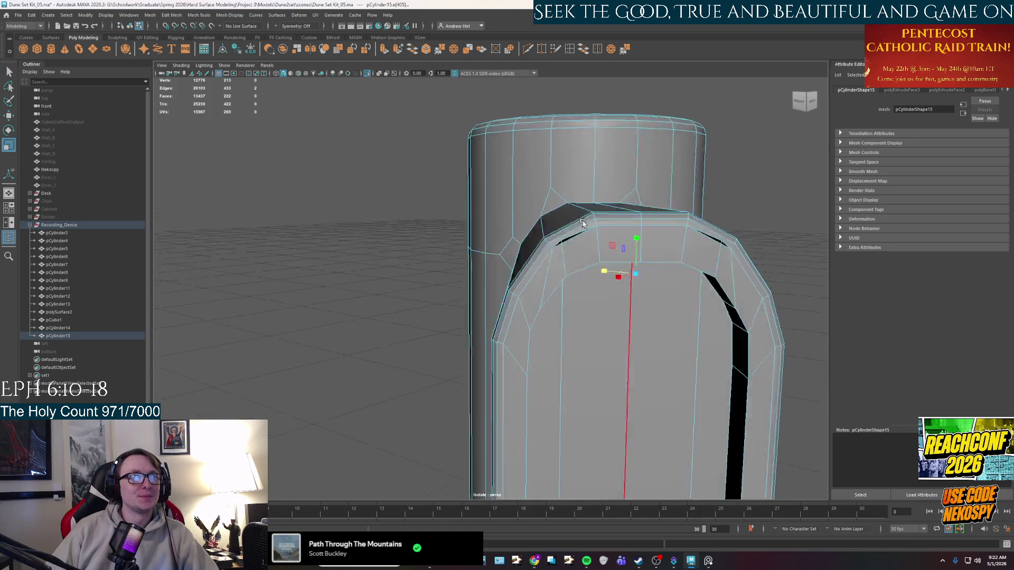
alt+drag(689, 351, 657, 316)
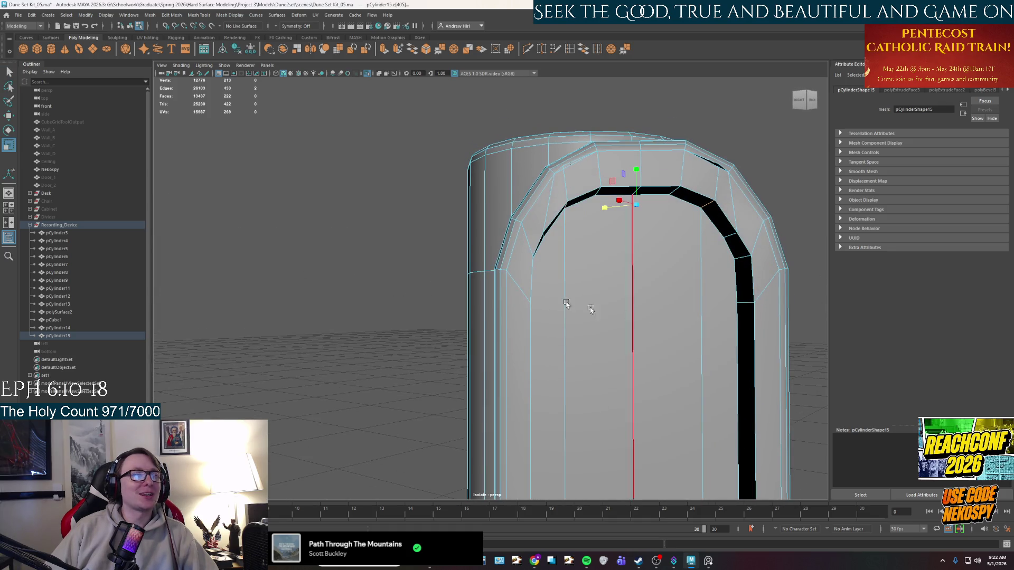
alt+drag(673, 265, 647, 249)
click(516, 223)
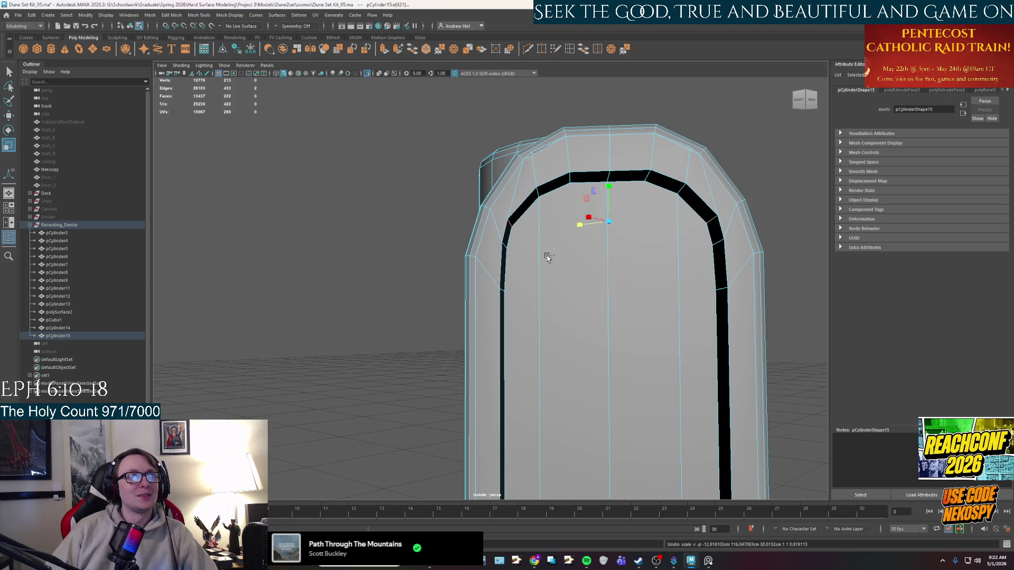
alt+drag(546, 257, 599, 275)
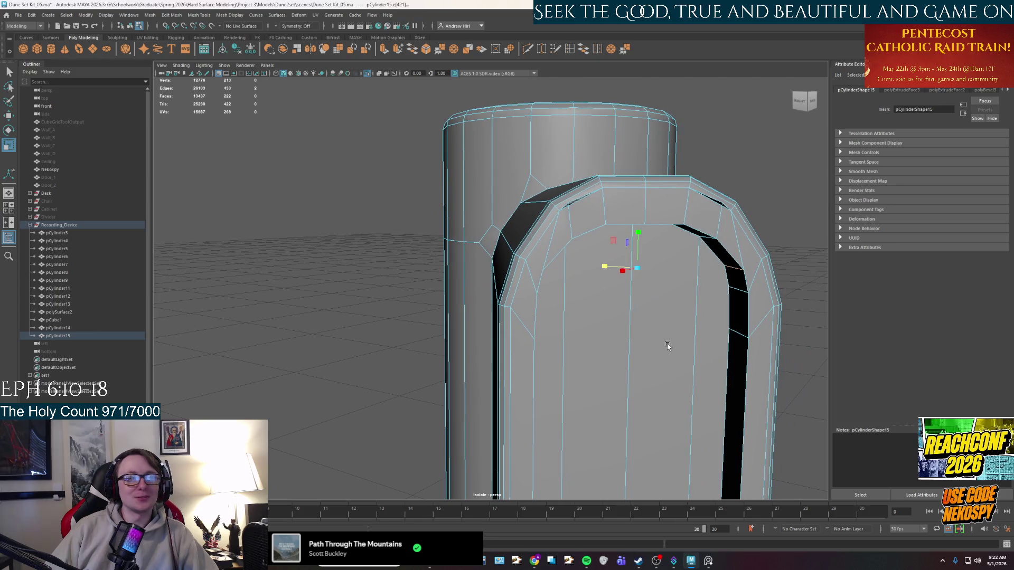
alt+right_drag(664, 343, 546, 291)
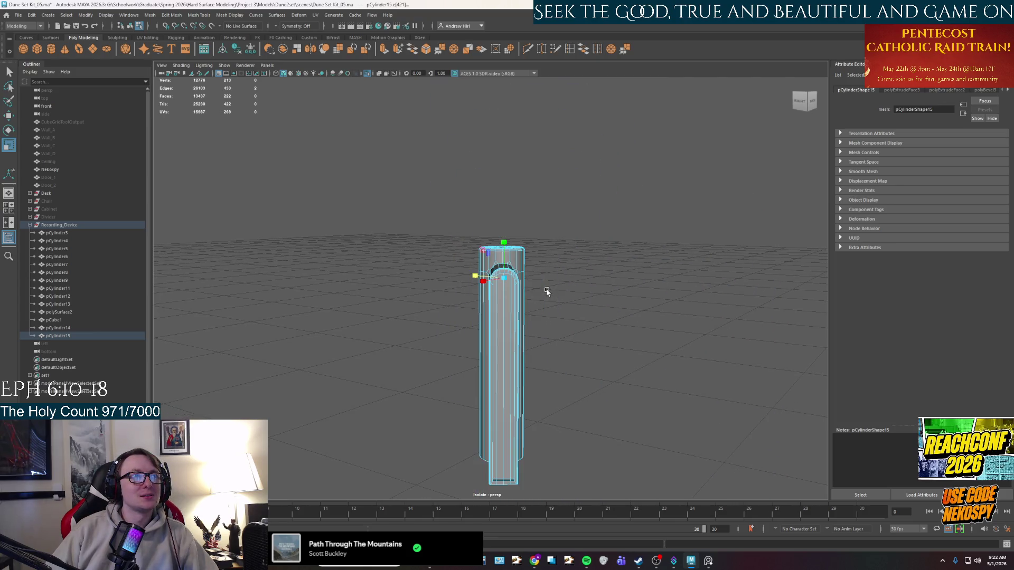
scroll(546, 292, up, 5)
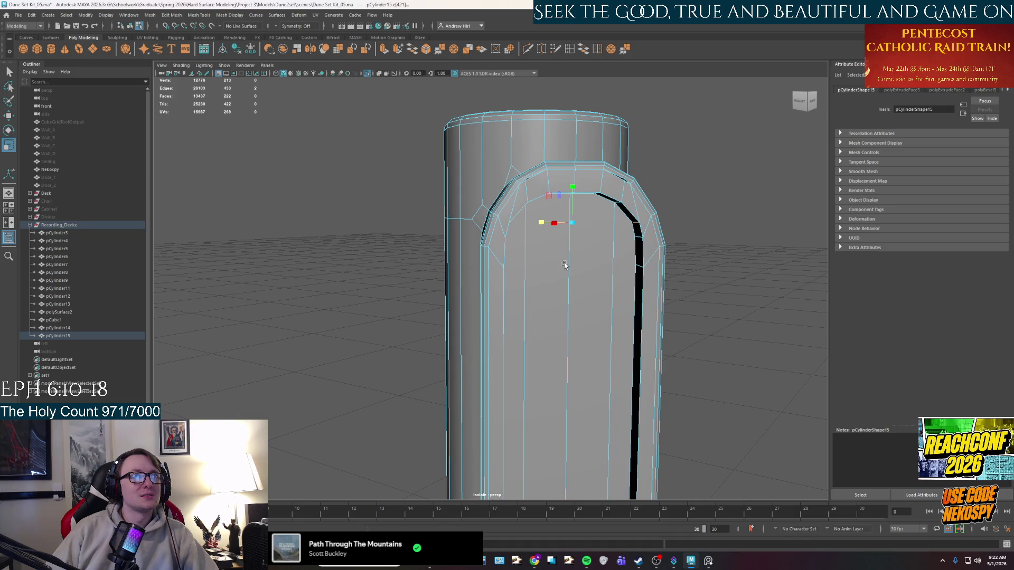
alt+drag(564, 264, 562, 264)
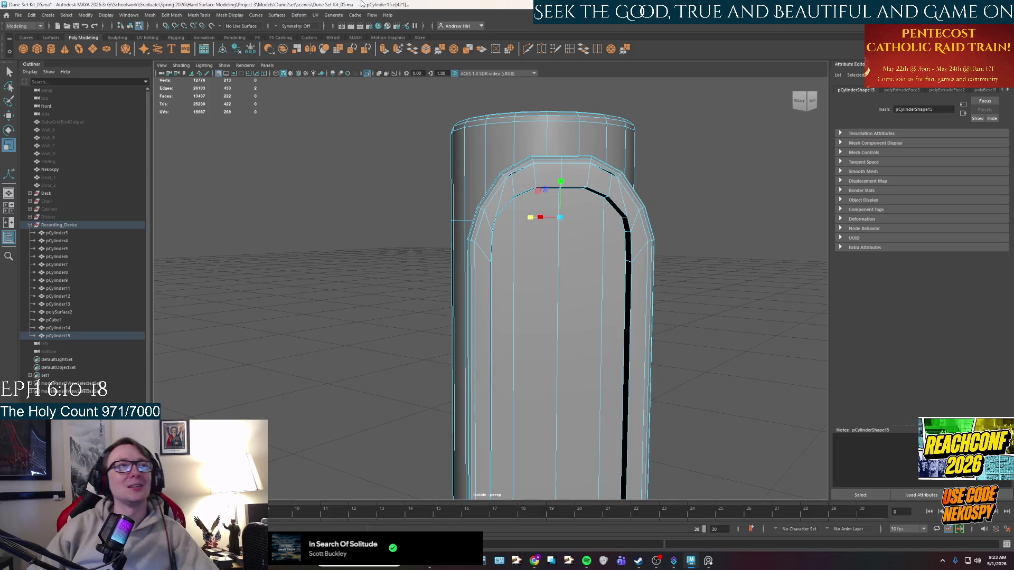
Step: Clear the edge selection, return to object mode and show the whole scene again
click(714, 247)
mouse_move(714, 247)
alt+mouse_down()
mouse_move(521, 317)
mouse_move(459, 369)
mouse_move(553, 165)
alt+mouse_up()
right_click(558, 222)
click(599, 209)
mouse_move(602, 211)
alt+mouse_down()
mouse_move(539, 276)
mouse_move(547, 340)
mouse_move(559, 216)
alt+mouse_up()
key(w)
key(ctrl+1)
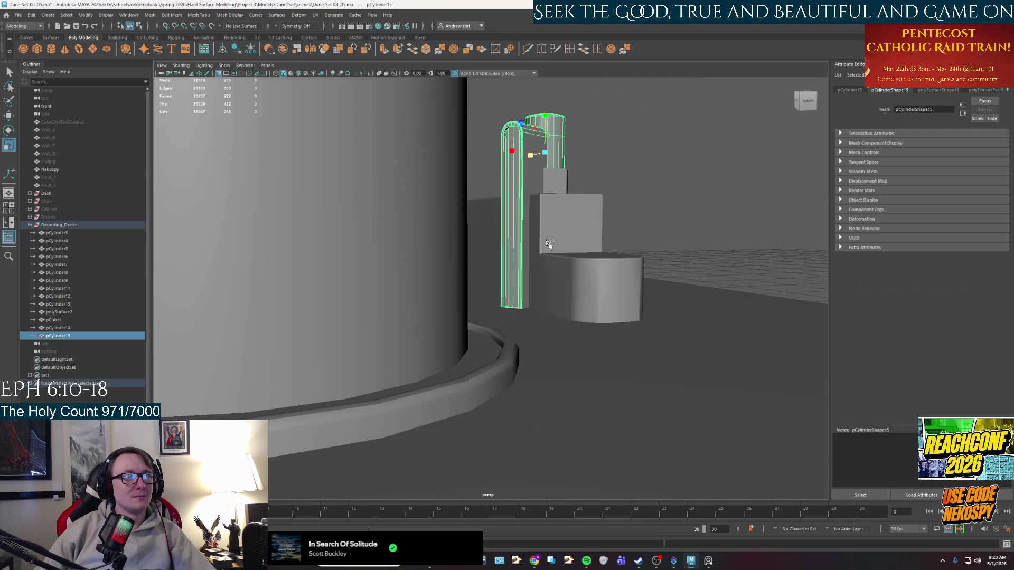
scroll(541, 276, up, 5)
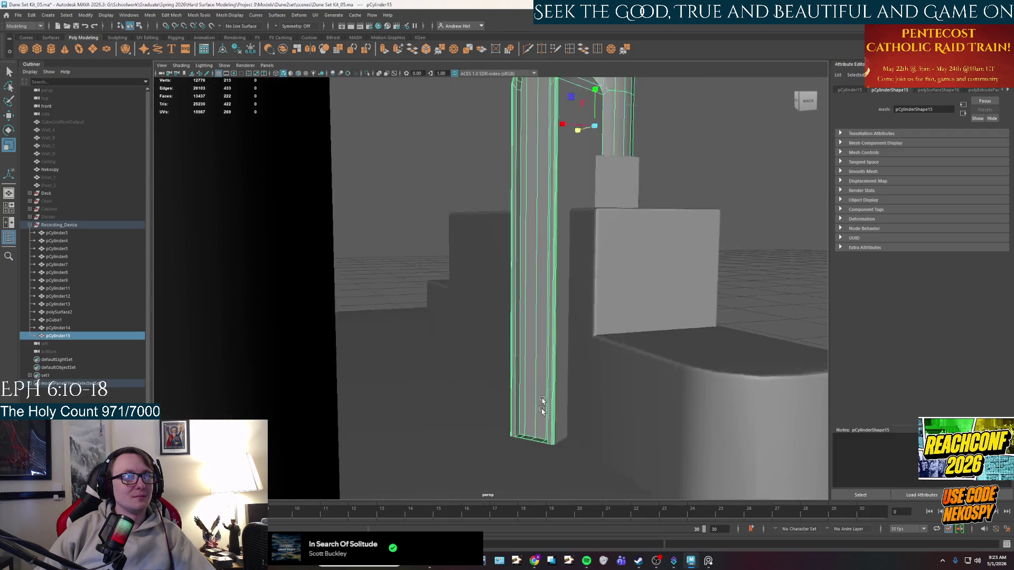
scroll(542, 405, down, 3)
Step: Deselect the column and check the device against the reference photo
mouse_move(542, 406)
alt+mouse_down()
mouse_move(572, 414)
mouse_move(527, 378)
mouse_move(583, 248)
mouse_move(588, 344)
mouse_move(600, 272)
mouse_move(546, 277)
mouse_move(516, 265)
alt+mouse_up()
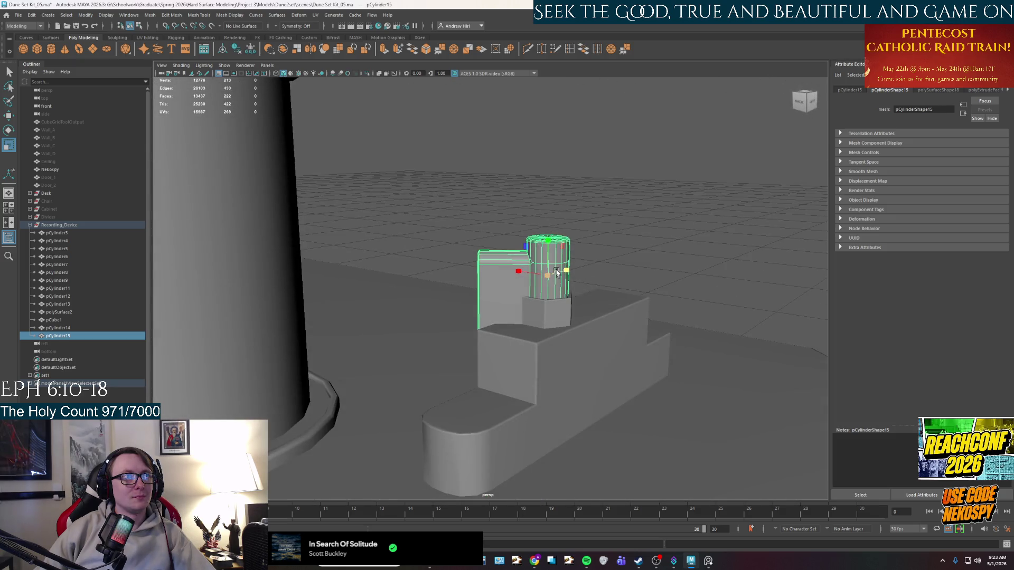
right_click(582, 249)
click(589, 232)
click(709, 561)
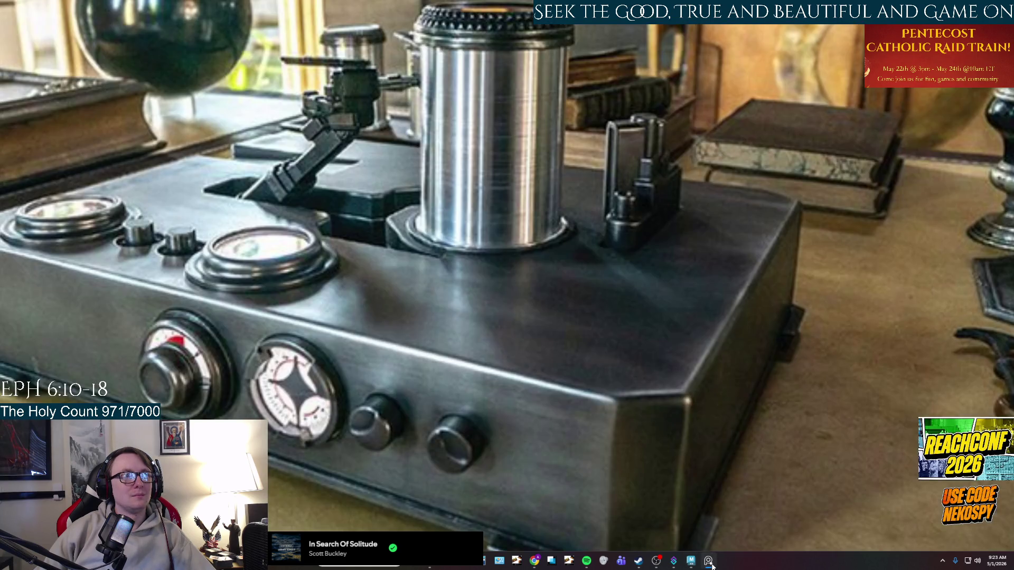
click(709, 561)
Step: Switch the column to face selection and pick a face on its bevelled edge
alt+drag(523, 269, 541, 267)
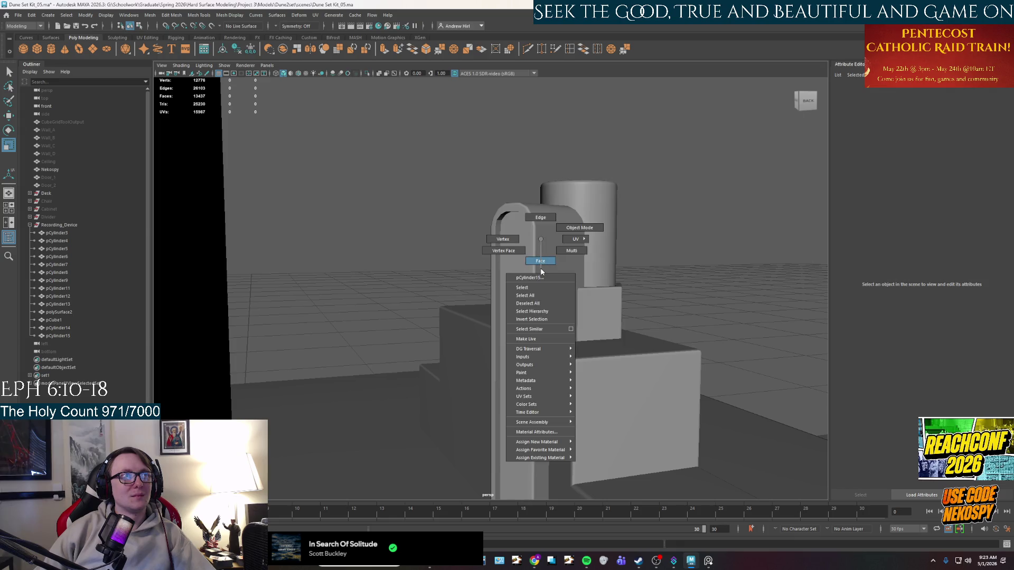
right_drag(541, 268, 538, 264)
alt+drag(538, 264, 510, 262)
click(512, 260)
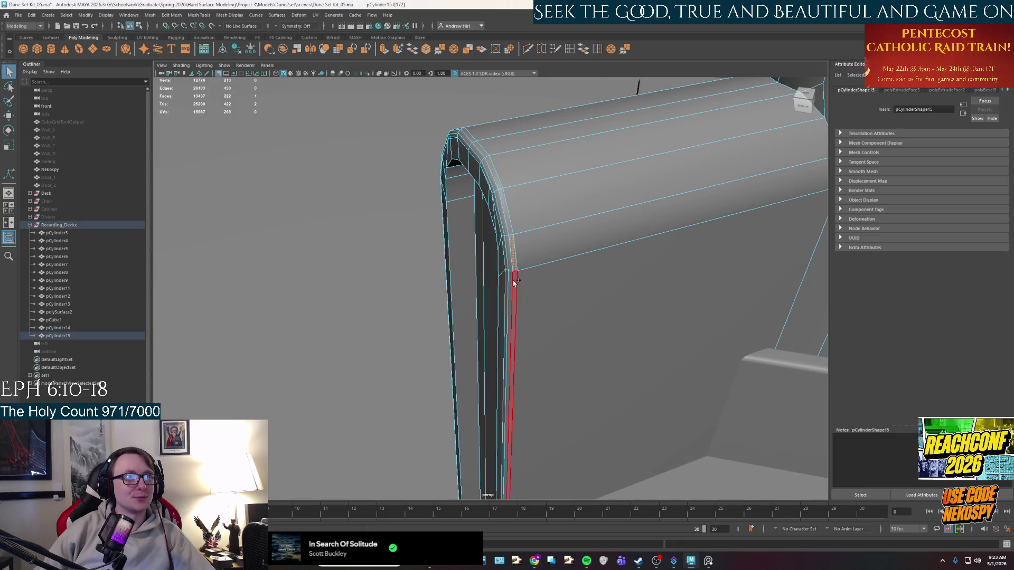
Step: Select the face loops around the upright bar's bevel and inspect them from several angles
shift+double_click(508, 263)
shift+double_click(501, 269)
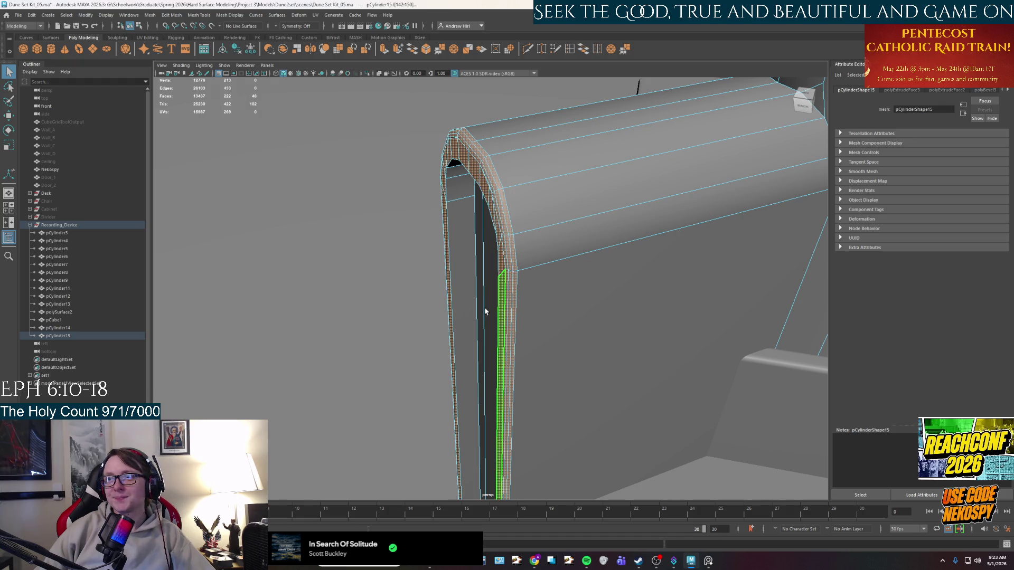
alt+drag(486, 312, 482, 130)
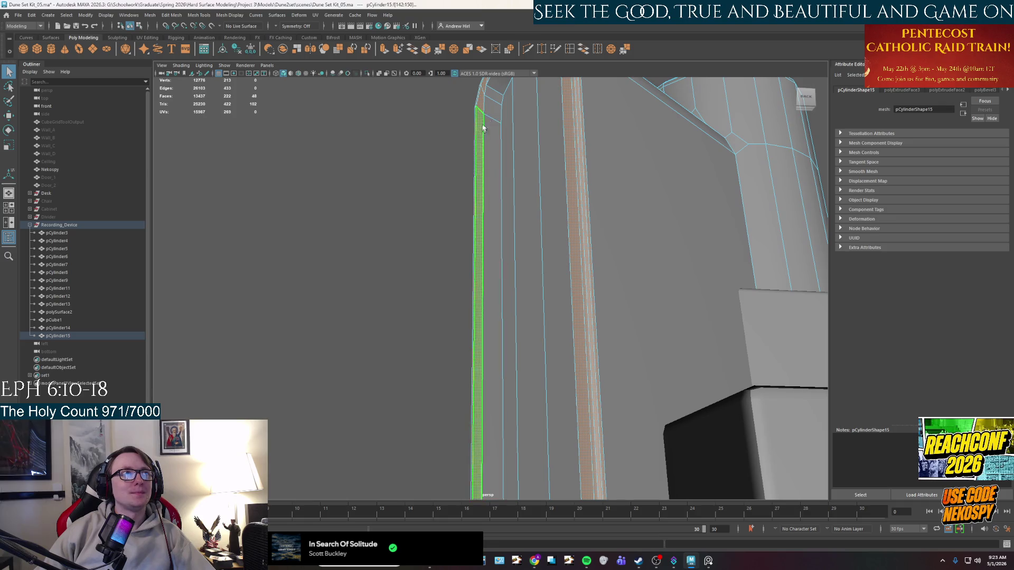
mouse_move(513, 169)
alt+mouse_down()
mouse_move(548, 244)
mouse_move(568, 65)
mouse_move(518, 220)
alt+mouse_up()
click(485, 284)
mouse_move(539, 261)
alt+mouse_down()
mouse_move(467, 249)
mouse_move(476, 262)
alt+mouse_up()
Step: Stretch the selected faces in the top view, then undo that move after checking the bracket
key(space)
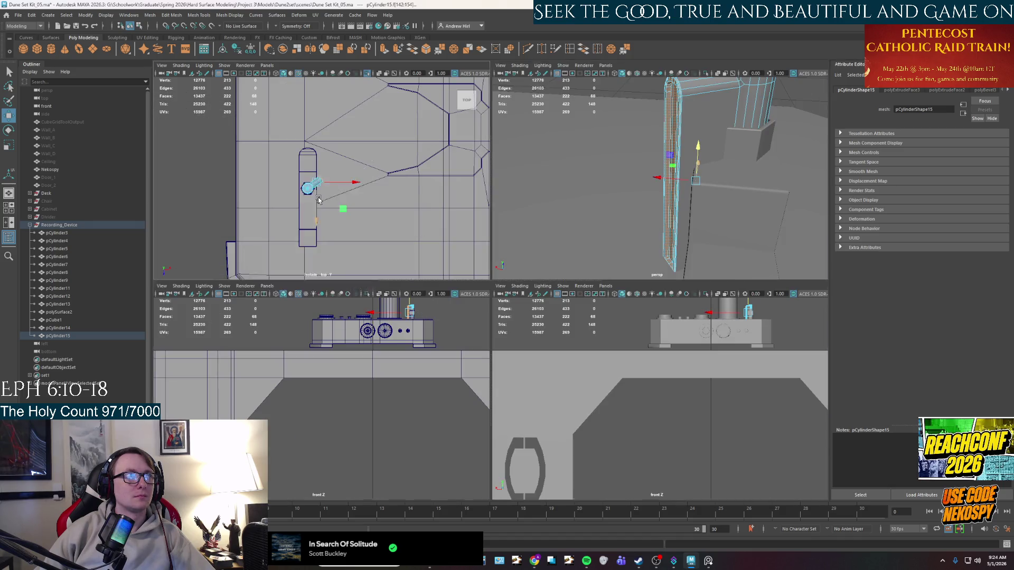
key(space)
scroll(480, 190, up, 3)
scroll(485, 340, up, 3)
middle_drag(491, 342, 522, 315)
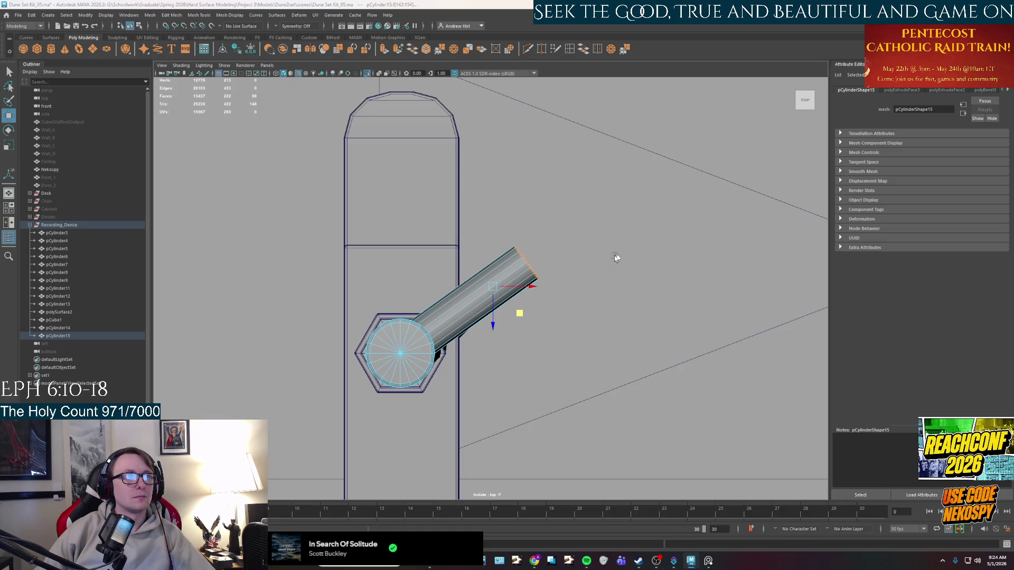
key(space)
key(space)
right_drag(559, 218, 609, 204)
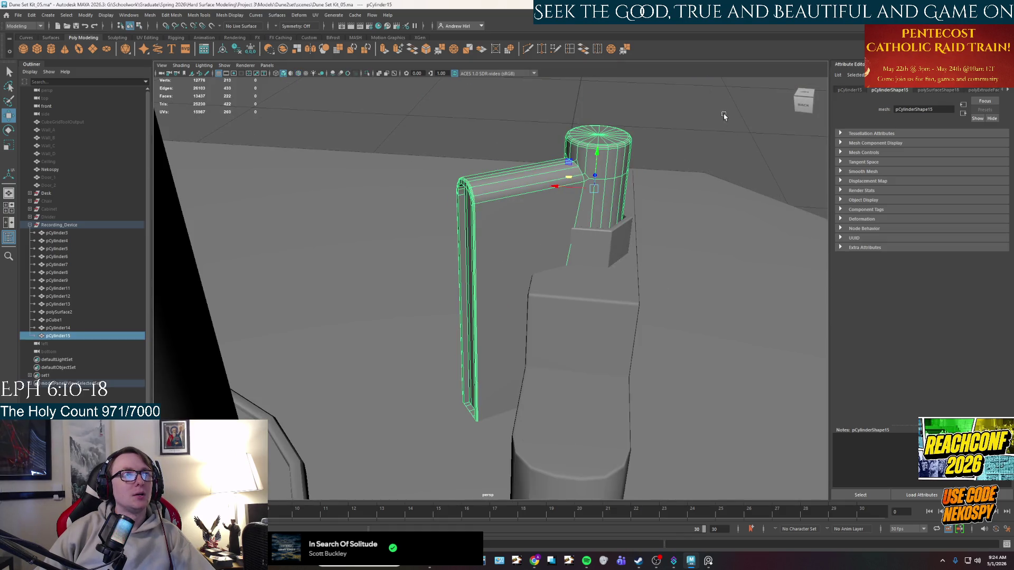
alt+drag(609, 205, 506, 270)
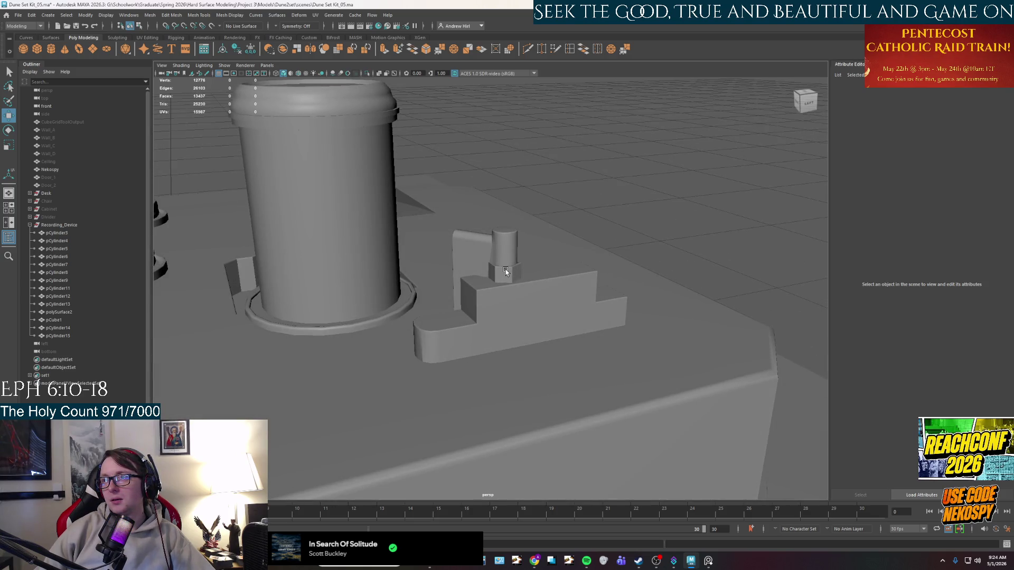
scroll(506, 270, up, 3)
alt+drag(506, 270, 535, 242)
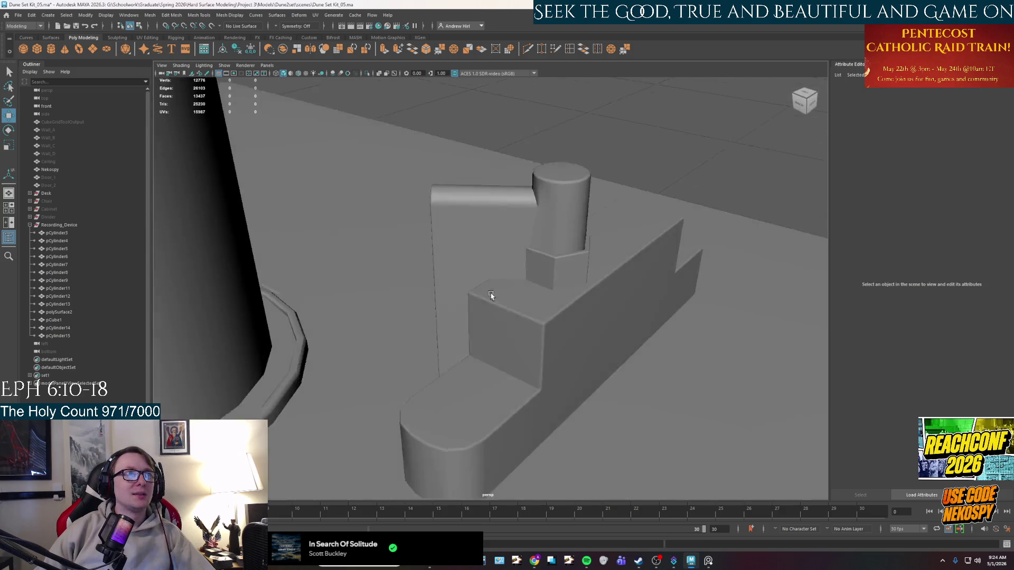
click(534, 217)
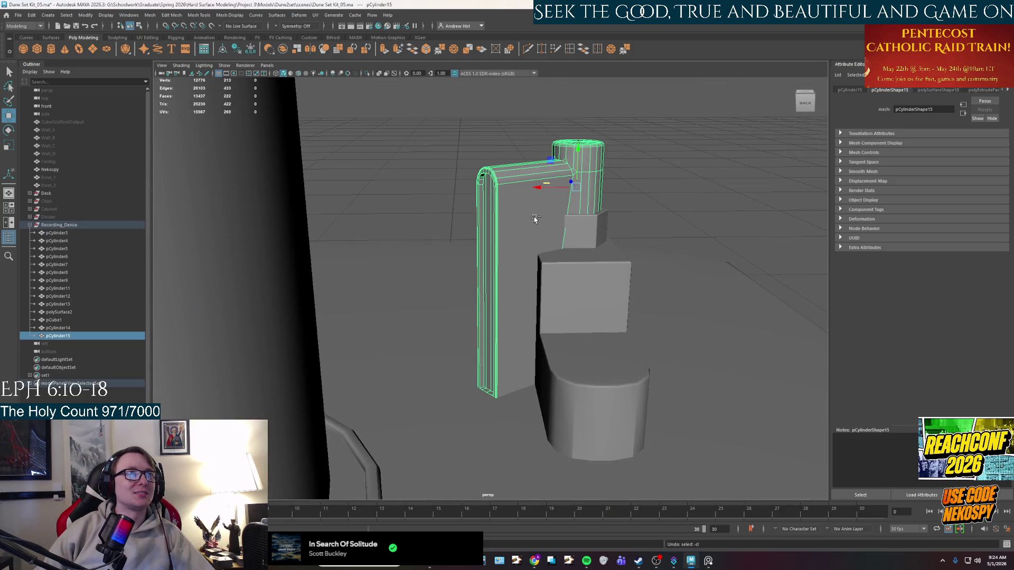
key(ctrl+z)
key(ctrl+z)
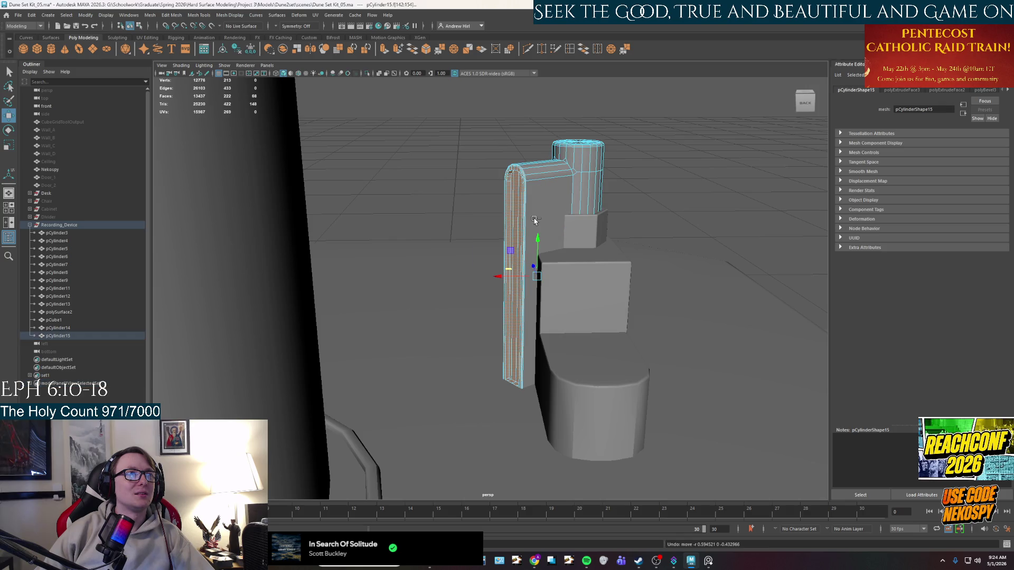
Step: Isolate the bracket on its own and pick the upright bar's front face for editing
right_drag(553, 190, 552, 163)
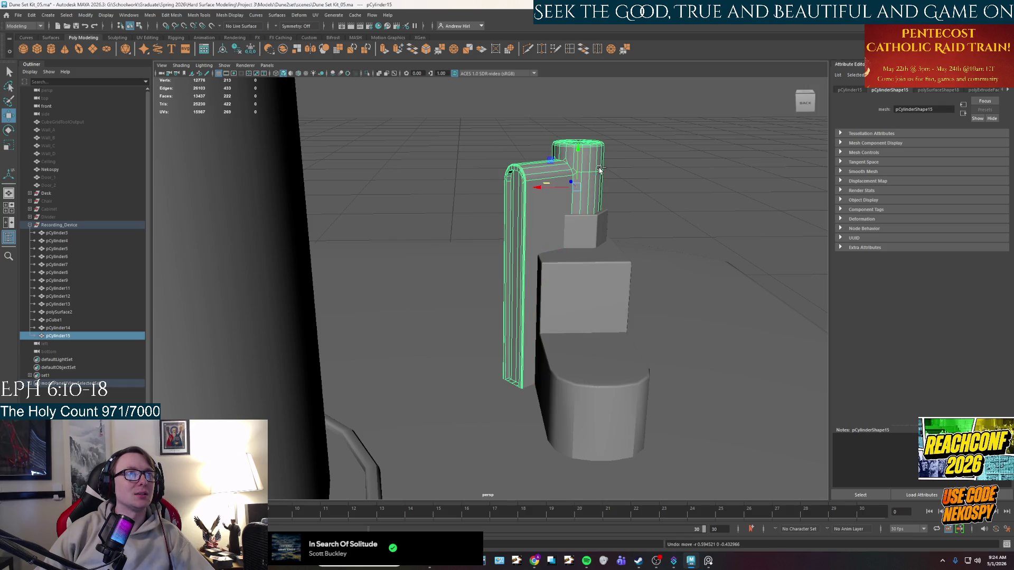
key(ctrl+1)
mouse_move(603, 258)
alt+mouse_down()
mouse_move(564, 226)
mouse_move(541, 334)
mouse_move(562, 373)
mouse_move(538, 336)
alt+mouse_up()
right_click(563, 226)
click(559, 218)
double_click(541, 334)
click(543, 335)
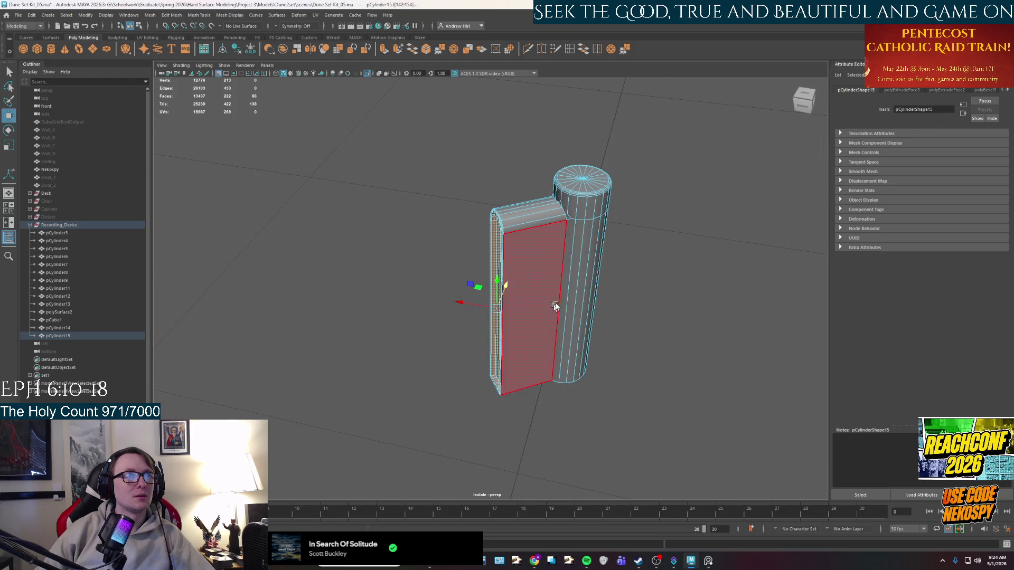
Step: Lengthen the angled cylinder's end up and to the right in the top view
key(space)
key(space)
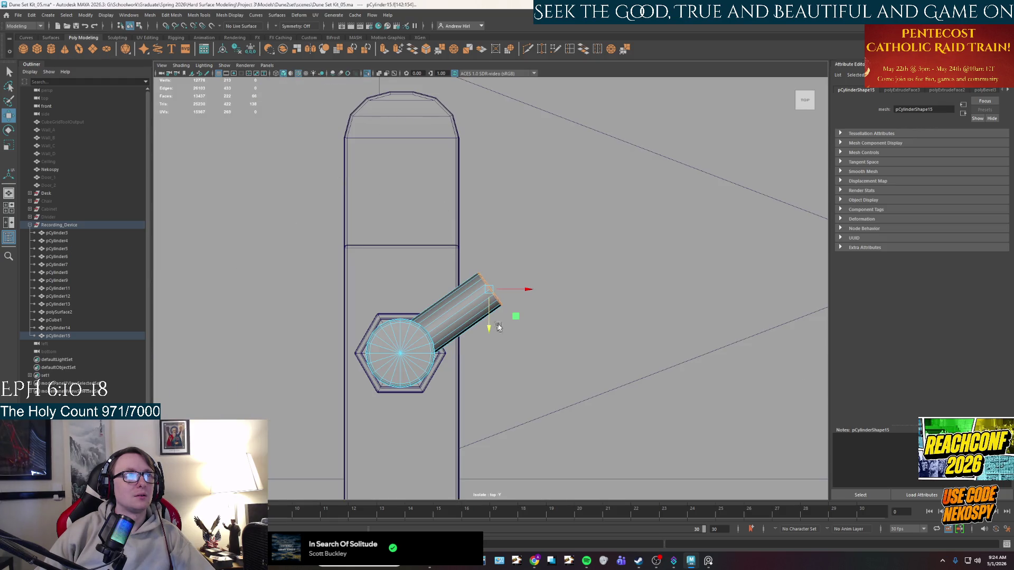
drag(517, 317, 541, 302)
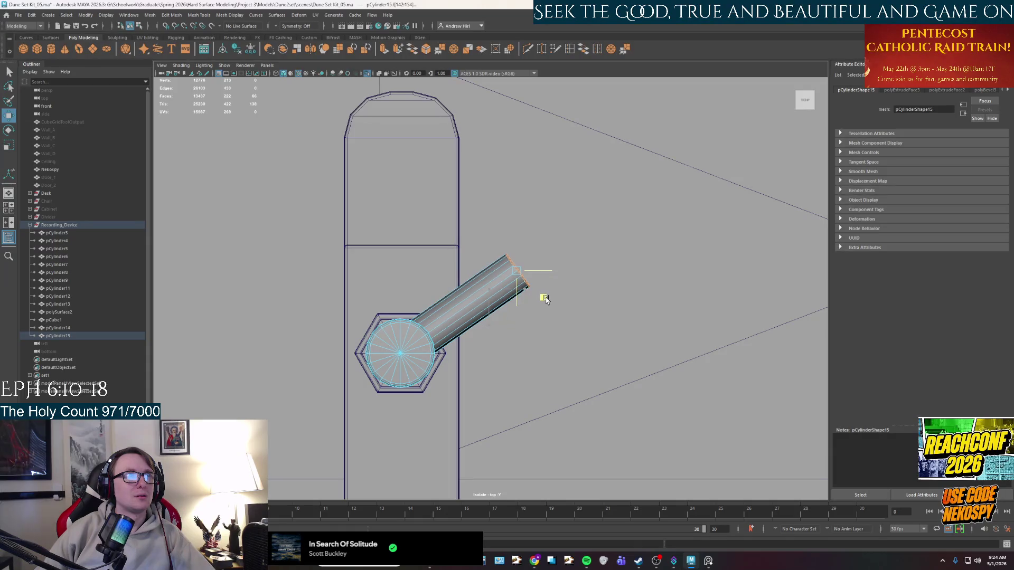
middle_drag(545, 298, 546, 299)
key(space)
key(space)
Step: Select the hexagonal base together with the lever cylinder in the perspective view
right_drag(578, 222, 636, 233)
mouse_move(636, 232)
alt+mouse_down()
mouse_move(625, 267)
mouse_move(546, 272)
mouse_move(500, 293)
alt+mouse_up()
click(435, 316)
shift+click(450, 265)
mouse_move(448, 267)
alt+mouse_down()
mouse_move(476, 328)
mouse_move(609, 377)
alt+mouse_up()
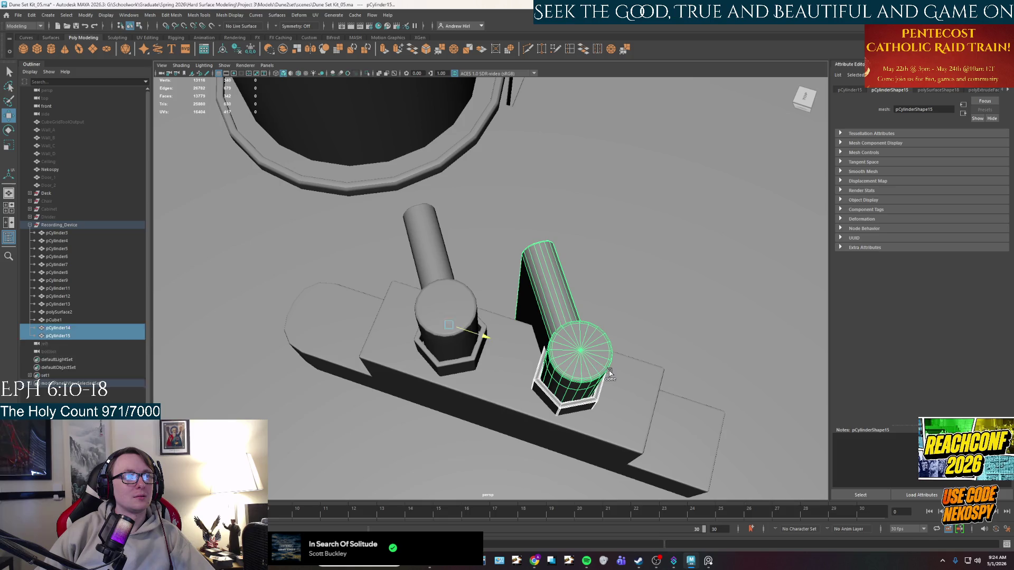
Step: Duplicate the knob-and-arm piece, undo an unwanted rotation of the copy, and clear the selection
key(e)
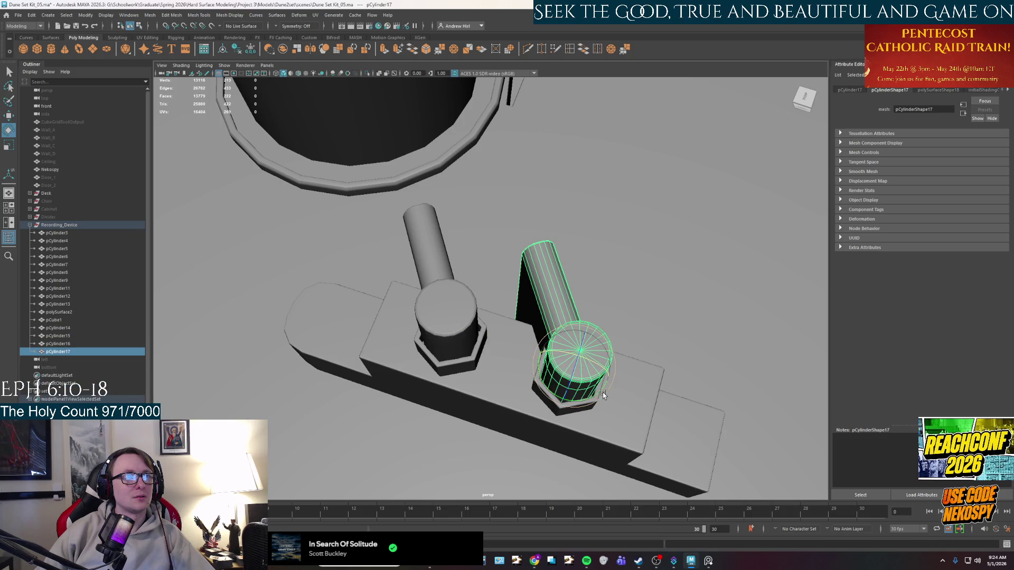
drag(605, 395, 568, 398)
key(ctrl+z)
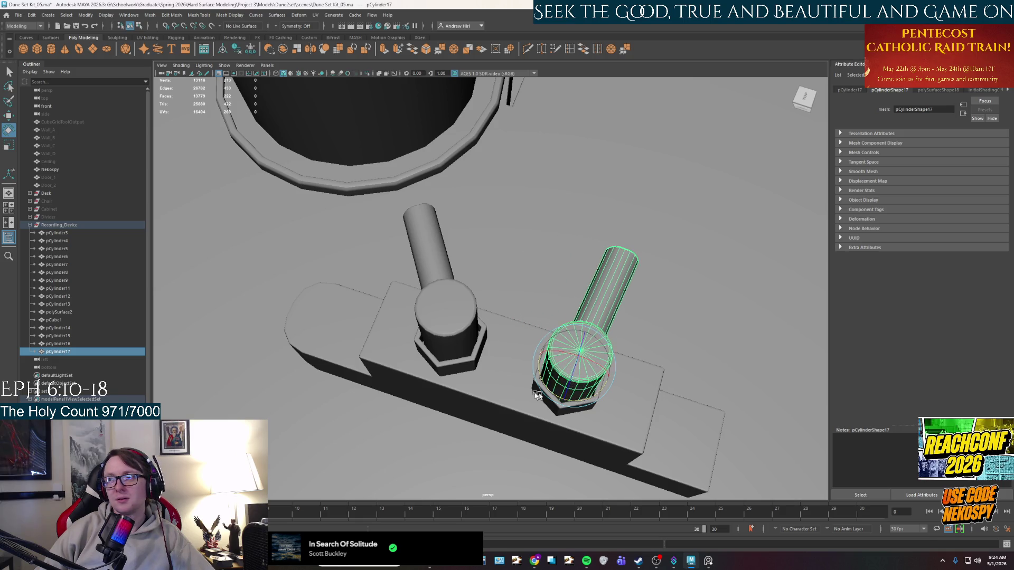
mouse_move(543, 396)
alt+mouse_down()
mouse_move(586, 347)
mouse_move(597, 350)
mouse_move(595, 272)
mouse_move(705, 168)
alt+mouse_up()
right_click(718, 165)
click(717, 163)
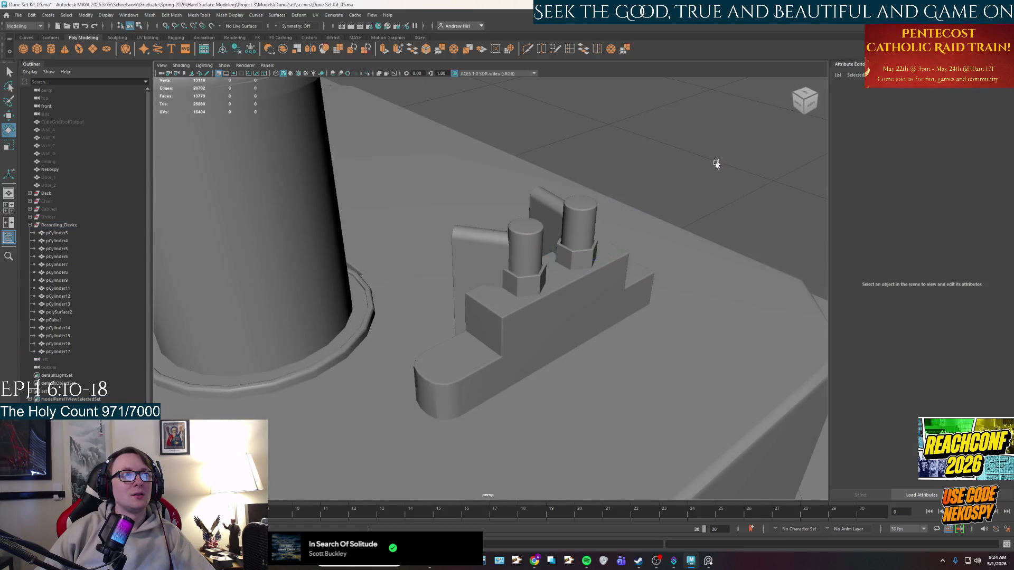
scroll(717, 163, down, 5)
scroll(620, 204, up, 5)
Step: Select the right cylinder and left hex base, then bring up the reference photos
mouse_move(534, 313)
alt+mouse_down()
mouse_move(572, 262)
mouse_move(557, 301)
mouse_move(509, 292)
alt+mouse_up()
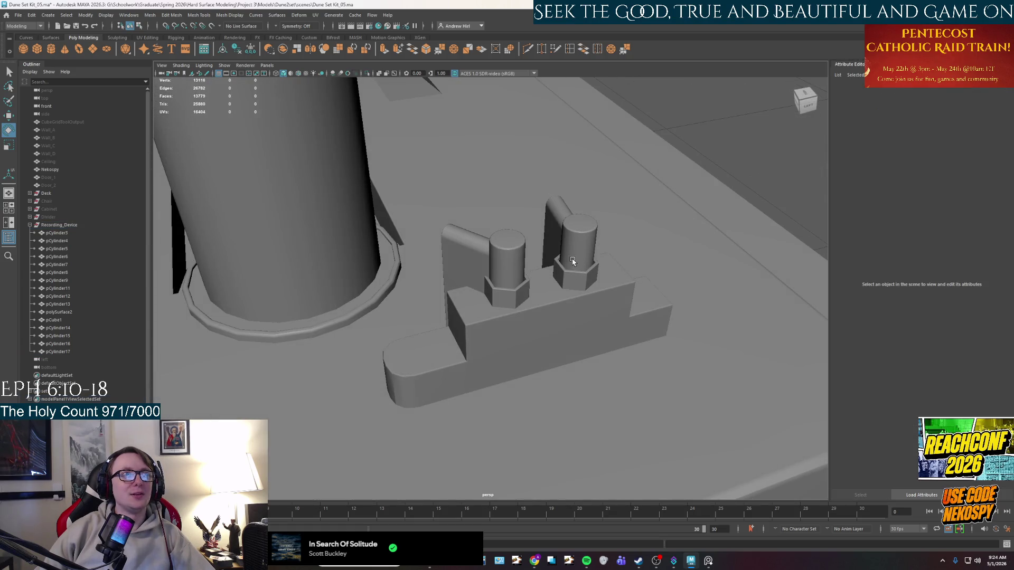
click(572, 261)
shift+click(505, 295)
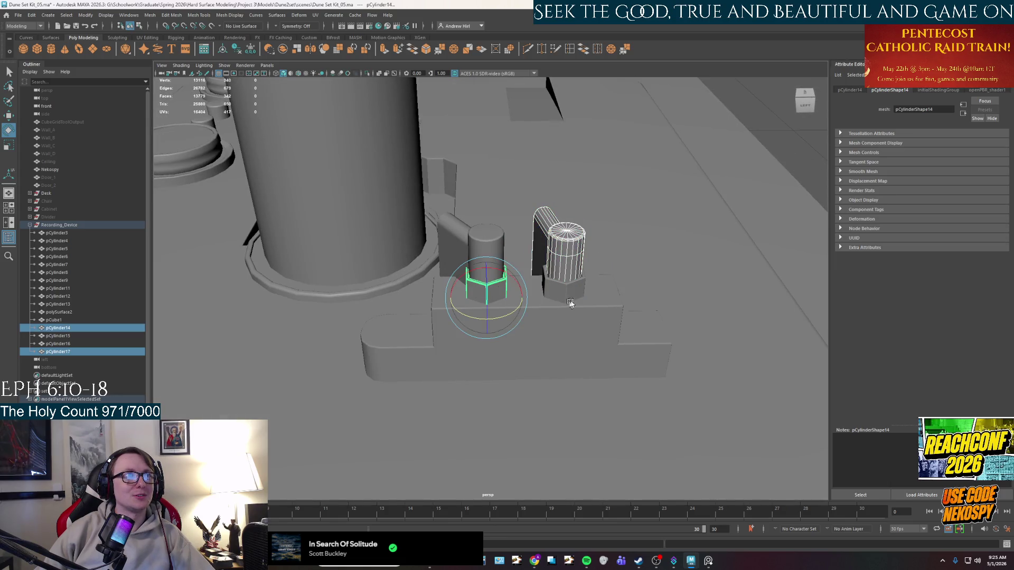
click(709, 561)
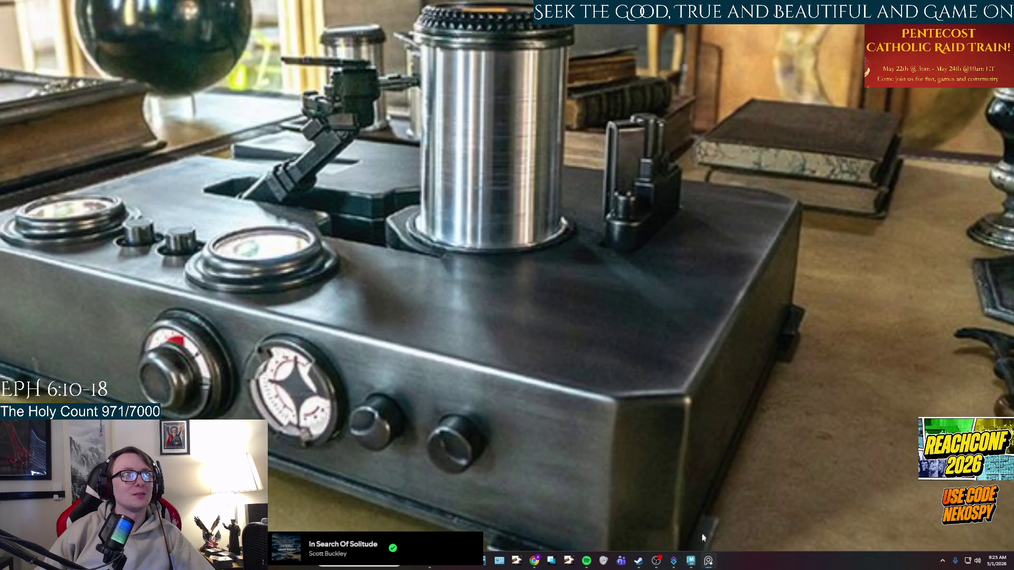
click(709, 561)
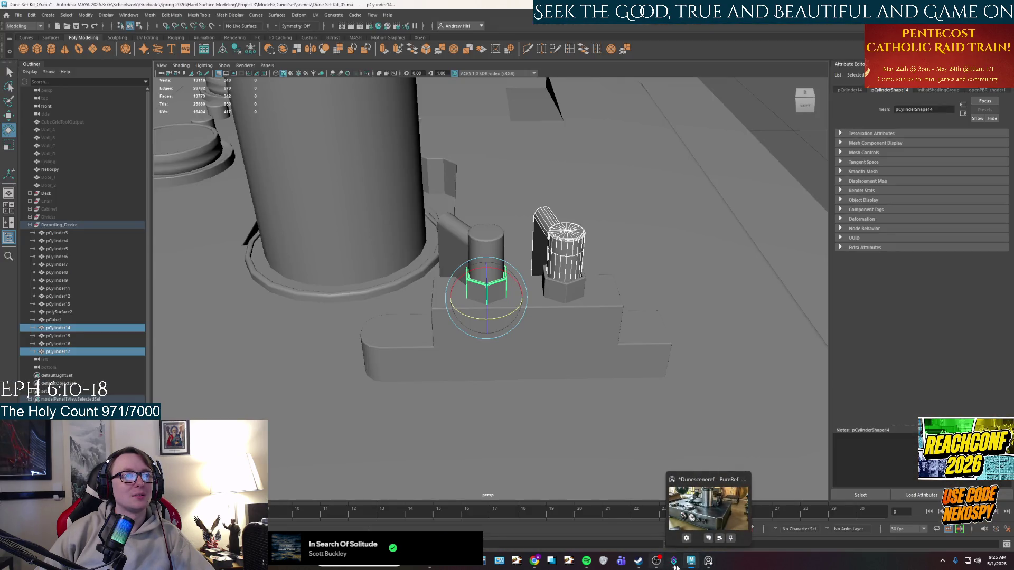
click(708, 561)
scroll(597, 341, down, 3)
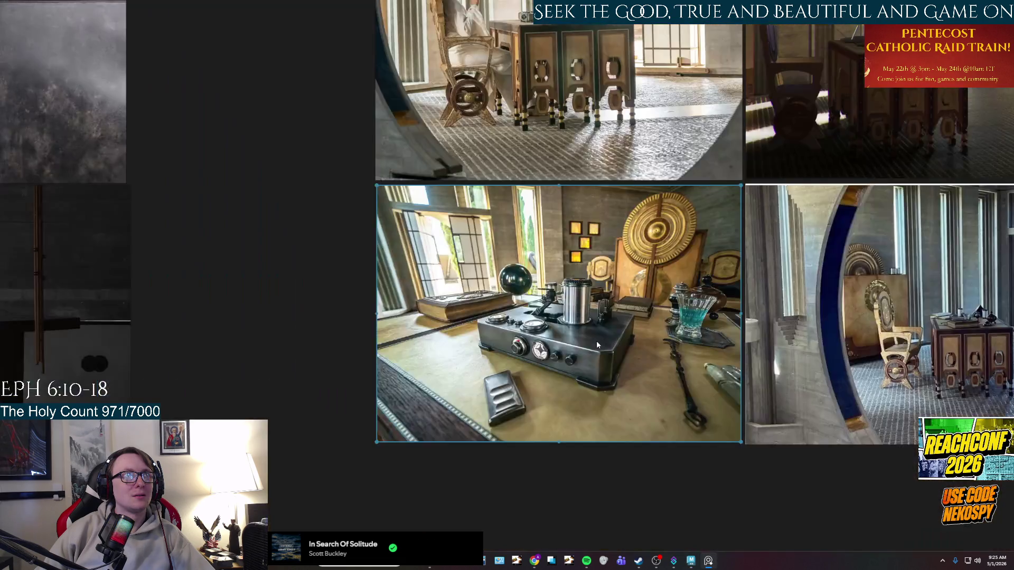
scroll(597, 341, up, 3)
scroll(530, 375, up, 3)
scroll(542, 405, down, 1)
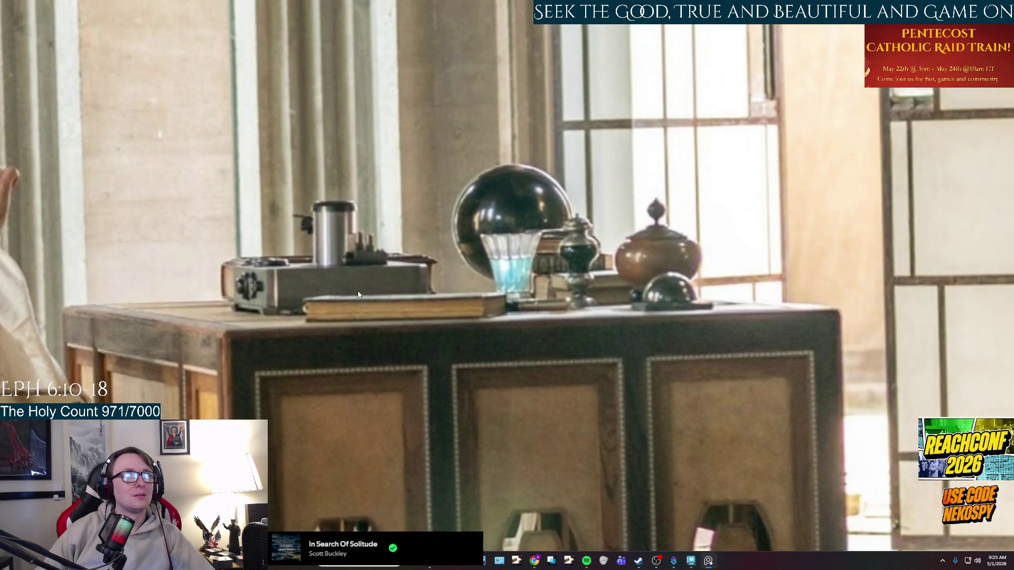
scroll(359, 295, down, 2)
scroll(508, 297, up, 3)
scroll(509, 297, down, 2)
scroll(689, 517, up, 2)
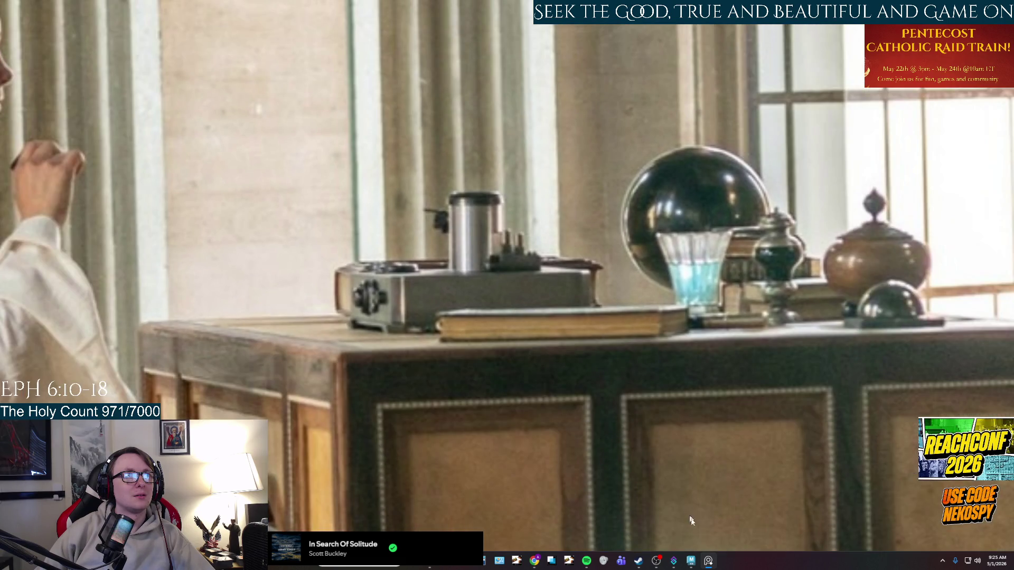
click(708, 561)
alt+drag(577, 260, 566, 272)
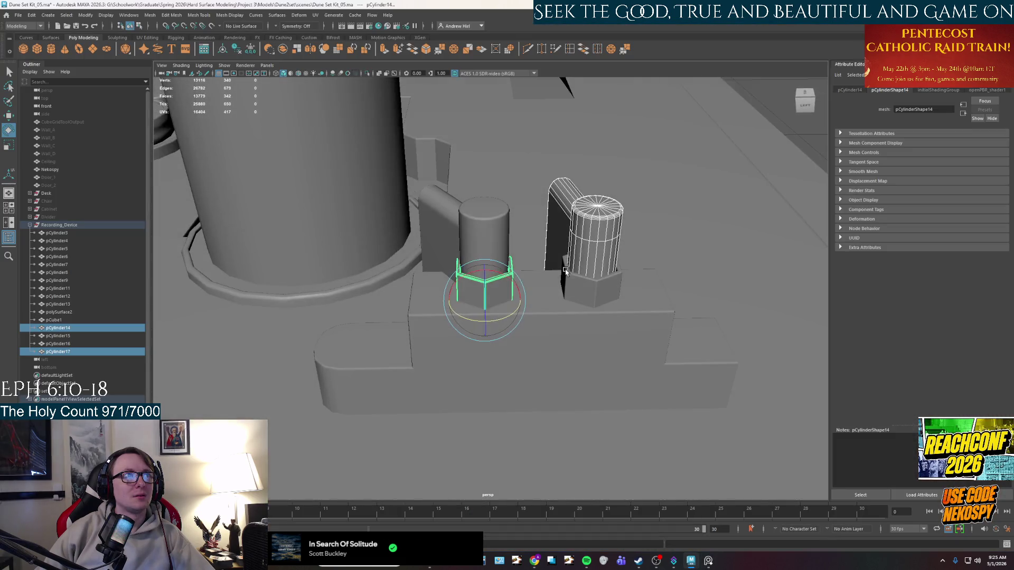
Step: Slide the right knob left along X, then move all four knob parts left together
click(501, 252)
click(602, 293)
click(590, 261)
key(w)
drag(624, 258, 587, 248)
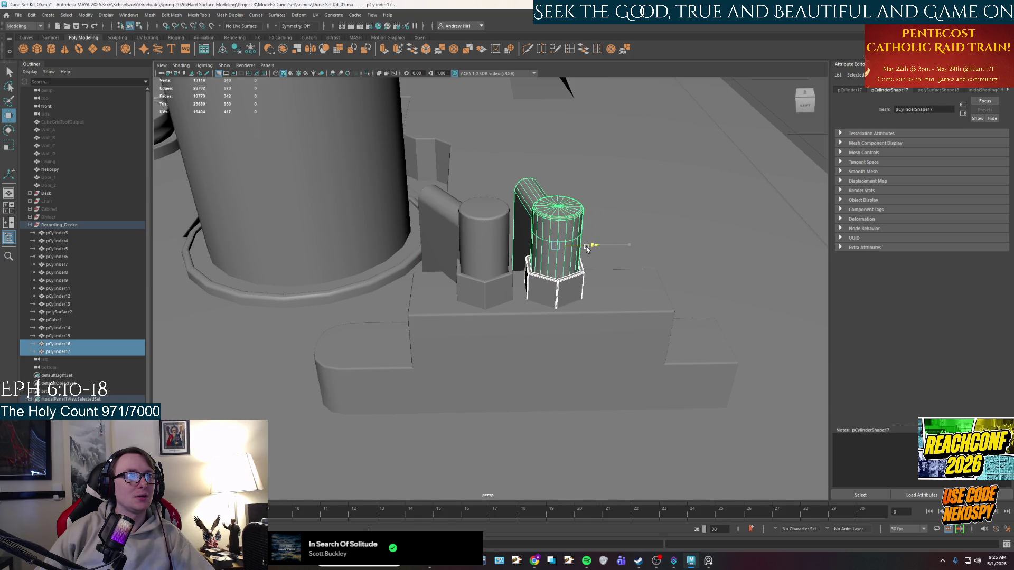
shift+click(477, 296)
shift+click(485, 259)
mouse_move(524, 252)
mouse_down()
mouse_move(497, 251)
mouse_move(496, 276)
mouse_up()
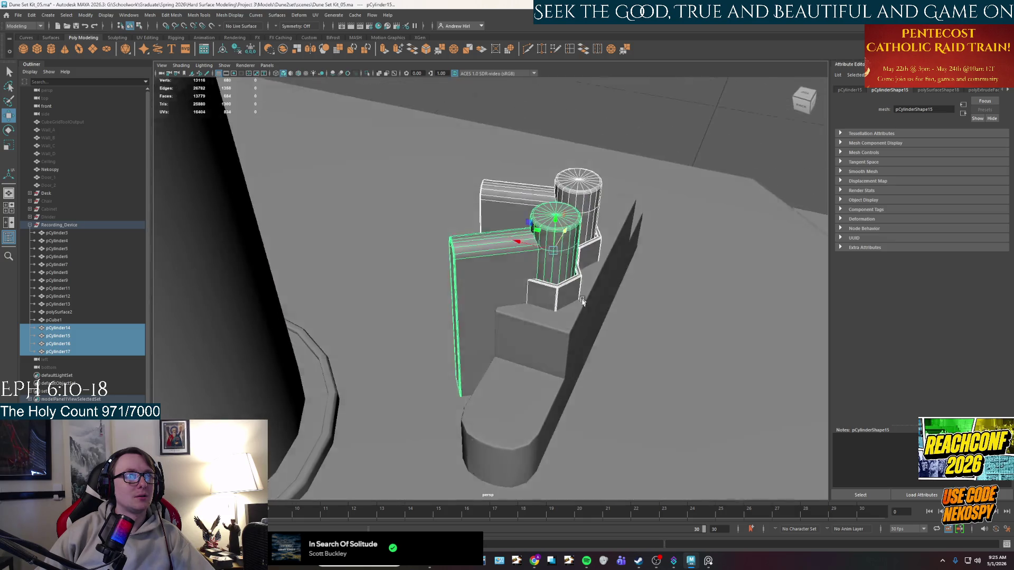
Step: Swing the pipe arm to a new angle, then select a vertical corner edge of the box body
click(496, 276)
key(e)
mouse_move(570, 279)
mouse_down()
mouse_move(597, 344)
mouse_move(589, 275)
mouse_up()
click(597, 343)
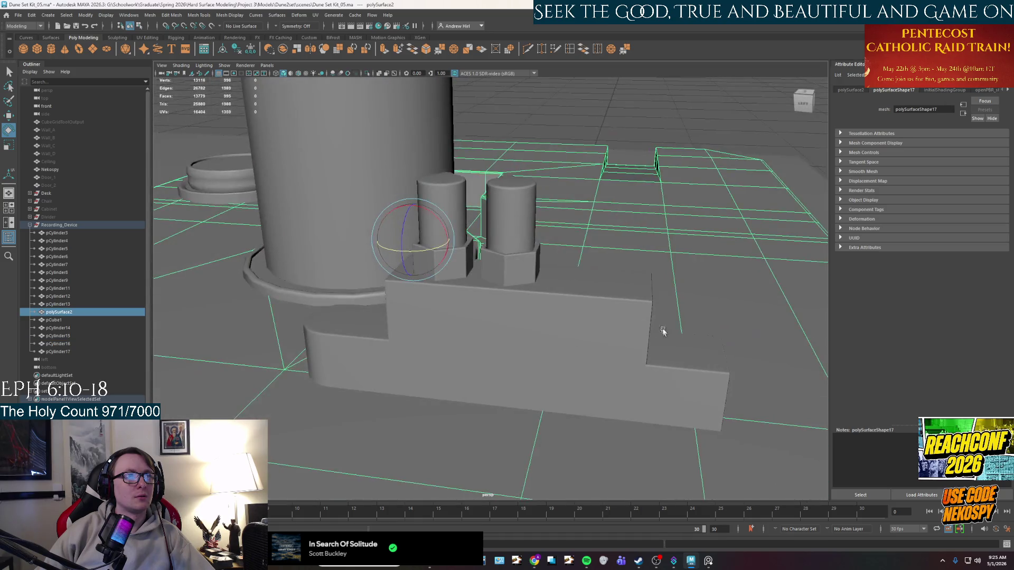
right_drag(590, 326, 592, 352)
alt+drag(591, 353, 460, 310)
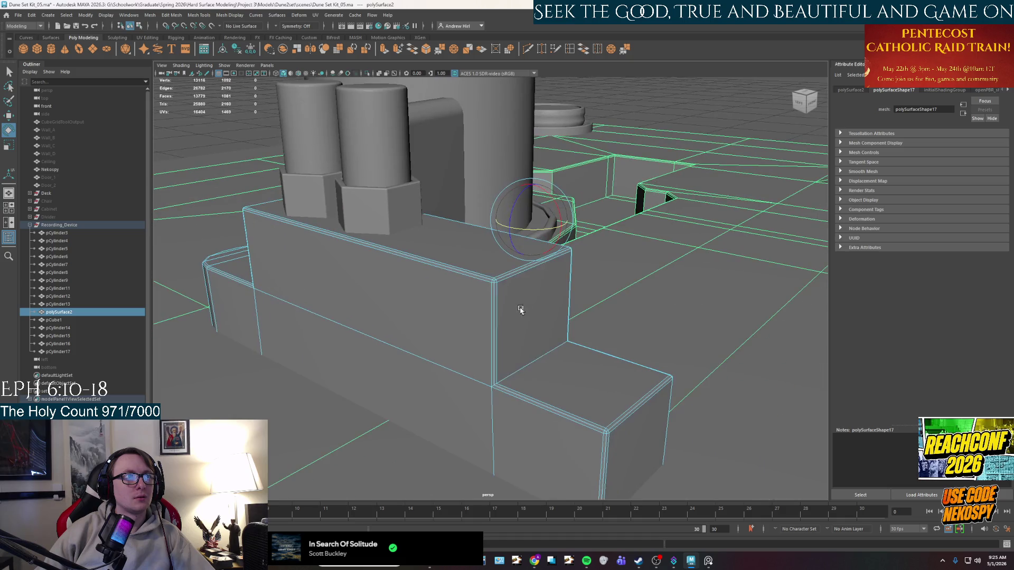
click(492, 296)
Step: Gather the end faces and right bevel strip of the box's lower step, undoing an oversized grow
key(q)
scroll(492, 296, up, 3)
scroll(492, 286, up, 3)
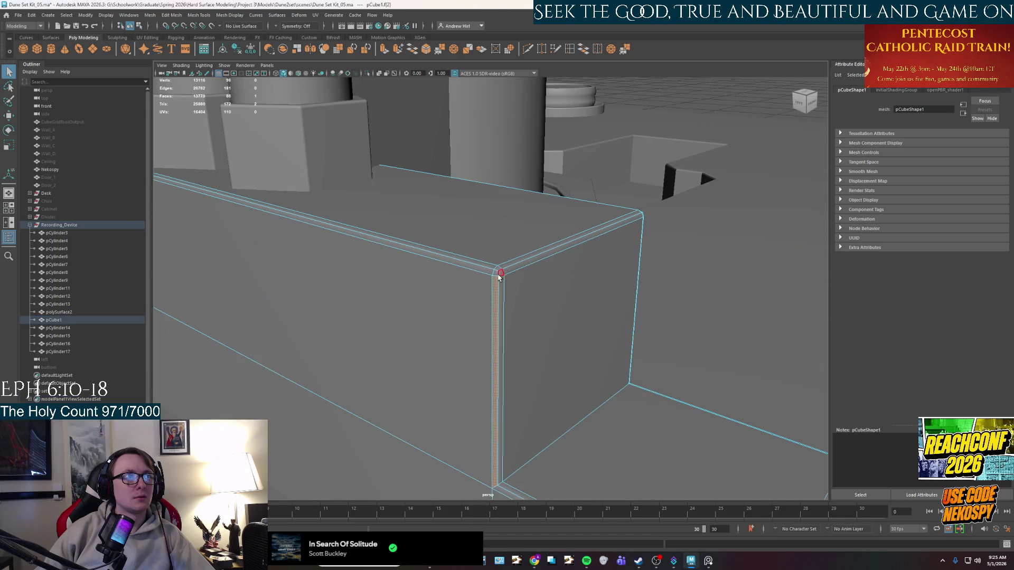
shift+click(475, 265)
shift+click(489, 273)
shift+click(524, 317)
alt+drag(569, 395, 509, 240)
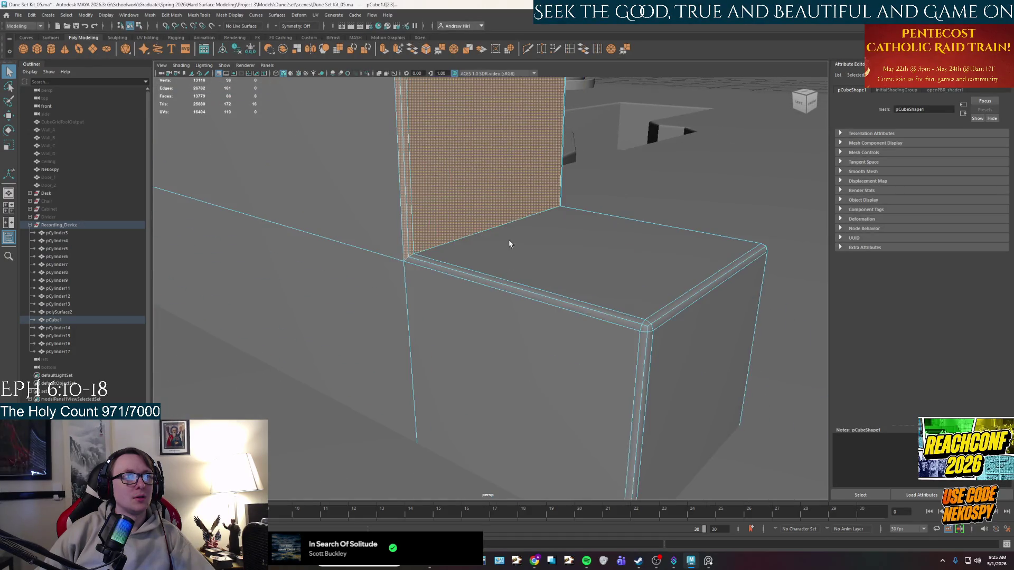
shift+click(456, 268)
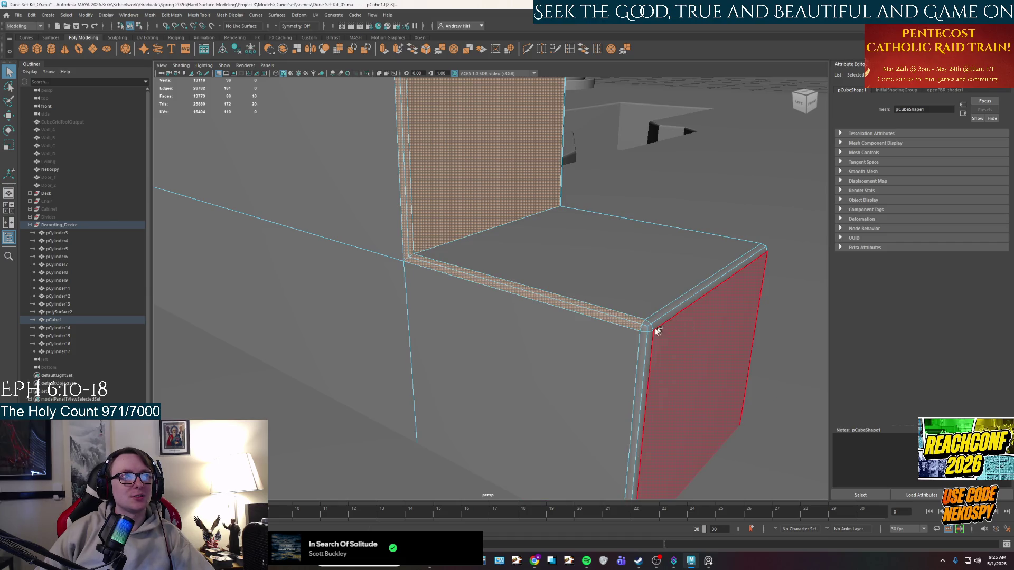
key(shift+period)
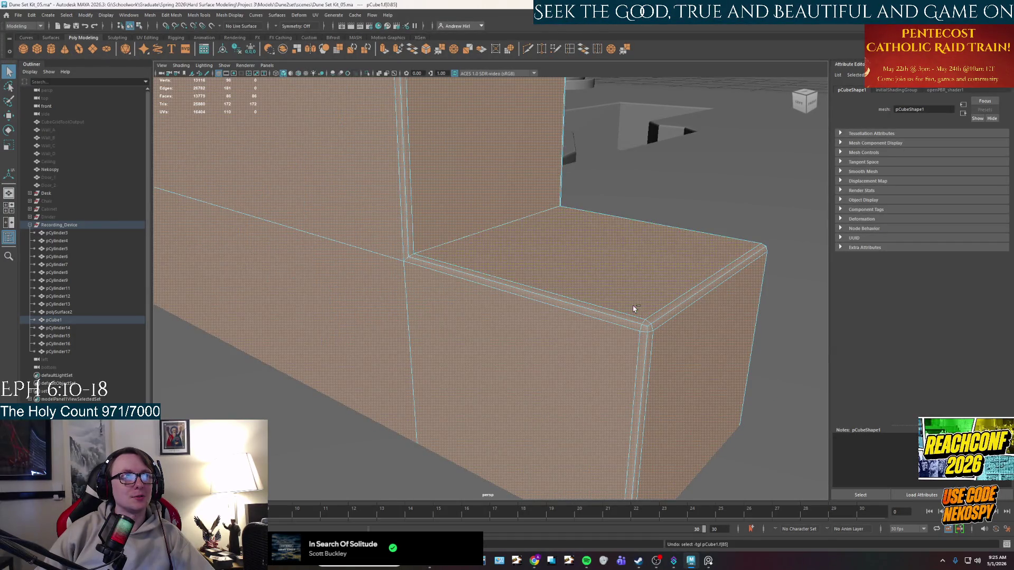
key(ctrl+z)
shift+click(648, 321)
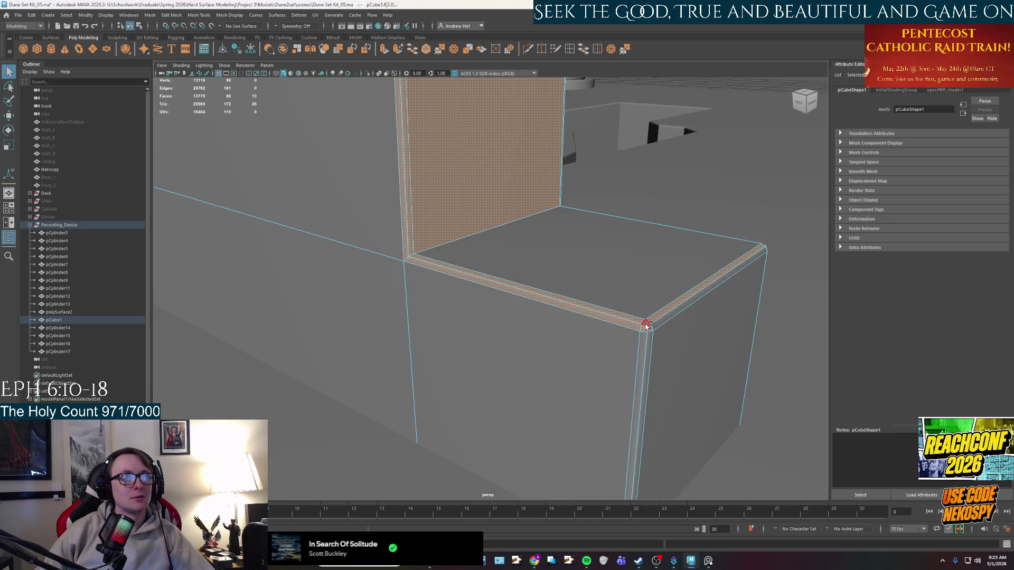
Step: Drop the corner bevel face and push the selected faces out along X to lengthen the block
mouse_move(668, 332)
alt+mouse_down()
mouse_move(638, 364)
mouse_move(517, 316)
alt+mouse_up()
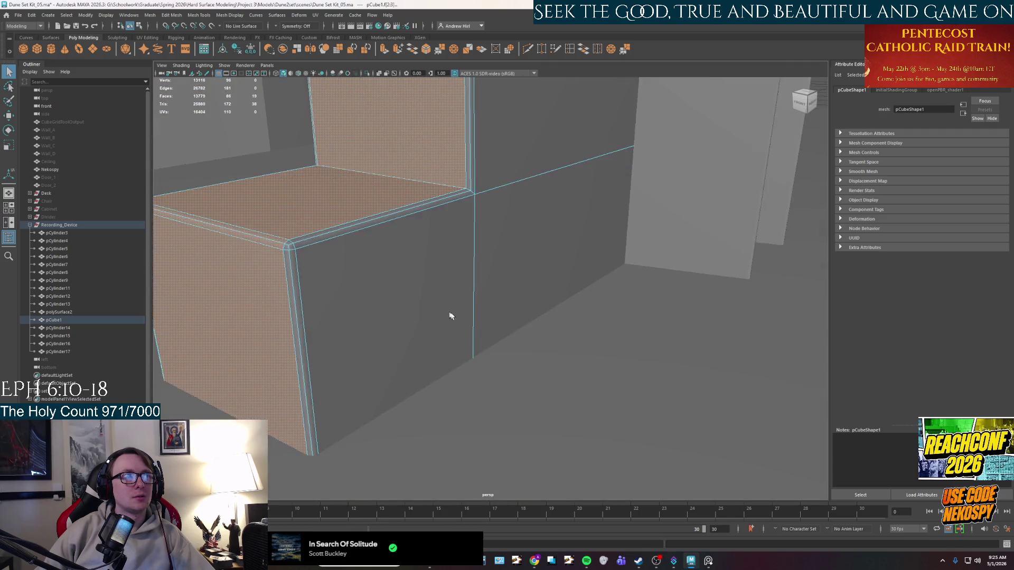
scroll(518, 320, up, 2)
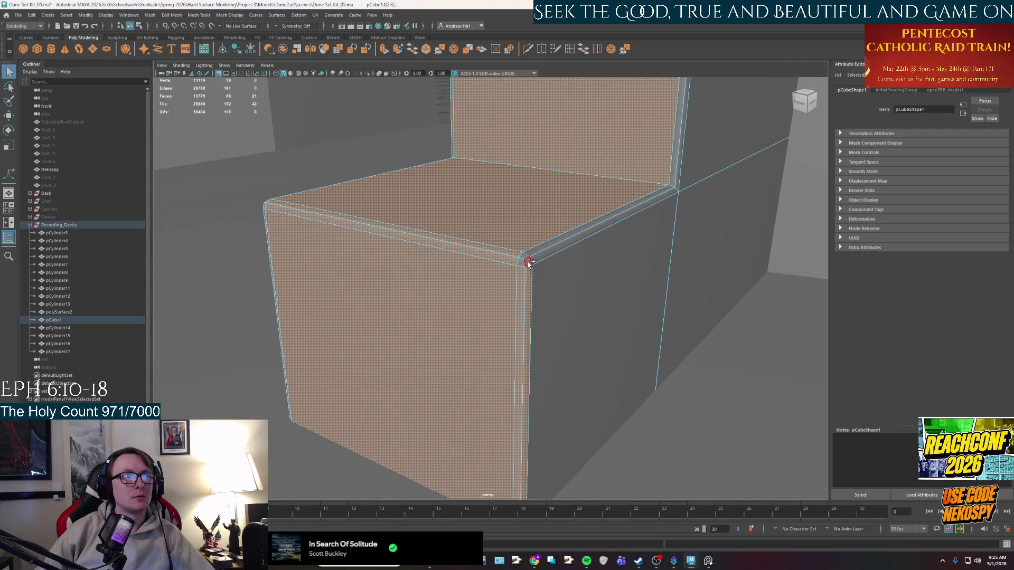
alt+drag(570, 238, 463, 275)
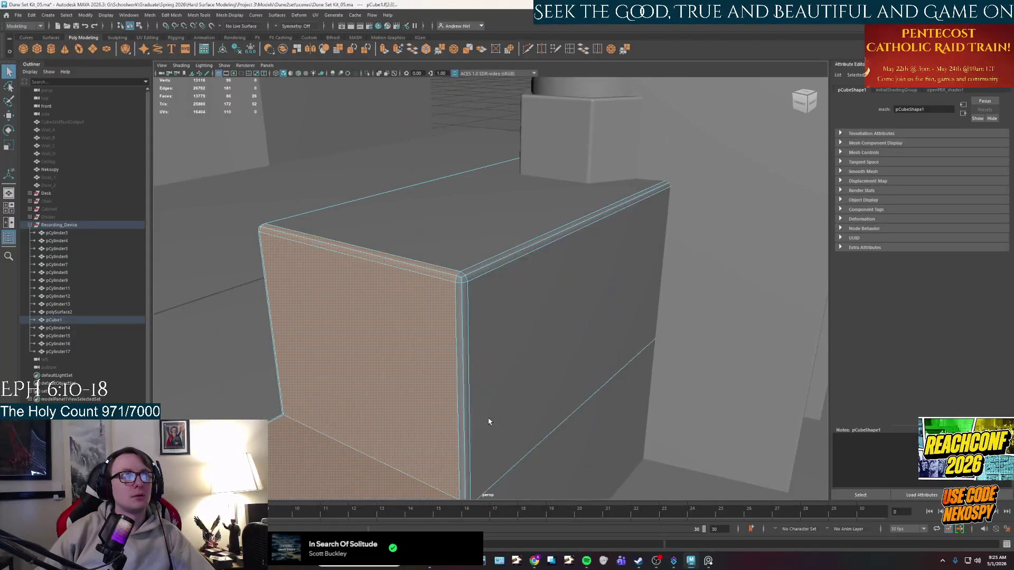
ctrl+click(464, 278)
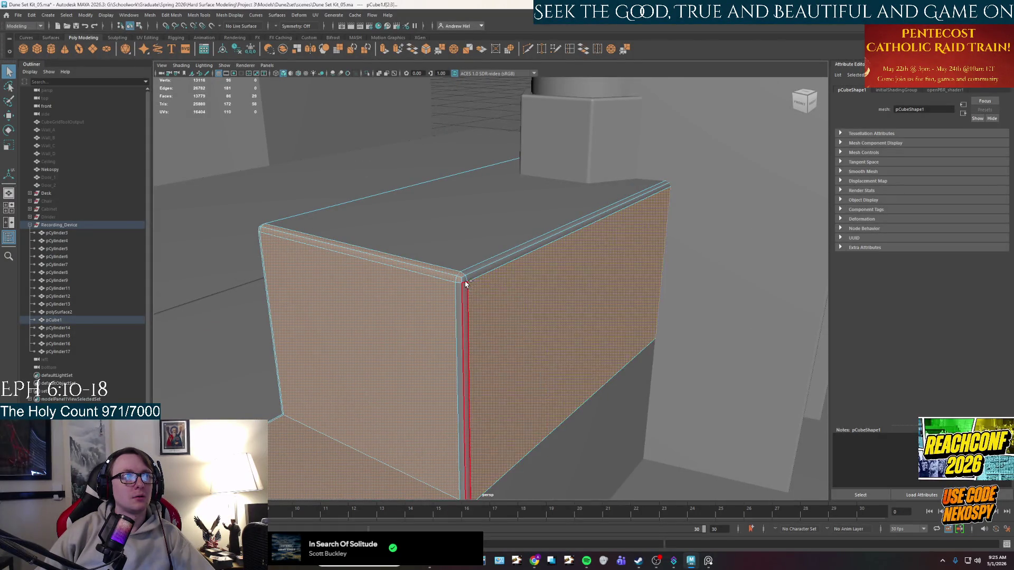
mouse_move(462, 389)
alt+mouse_down()
mouse_move(559, 296)
mouse_move(528, 385)
alt+mouse_up()
key(r)
key(w)
mouse_move(598, 307)
mouse_down()
mouse_move(565, 300)
mouse_move(598, 303)
mouse_up()
mouse_move(549, 324)
right_down()
mouse_move(581, 276)
mouse_move(591, 284)
right_up()
alt+drag(591, 284, 577, 283)
right_drag(577, 283, 578, 308)
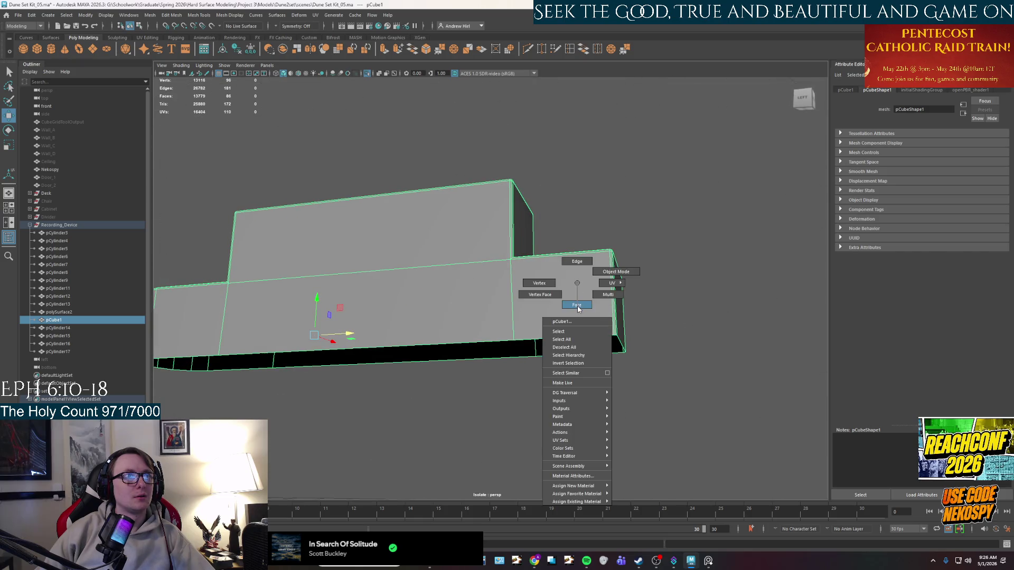
mouse_move(573, 335)
alt+mouse_down()
mouse_move(495, 401)
mouse_move(409, 357)
mouse_move(520, 403)
mouse_move(591, 321)
mouse_move(585, 288)
mouse_move(579, 302)
mouse_move(523, 298)
alt+mouse_up()
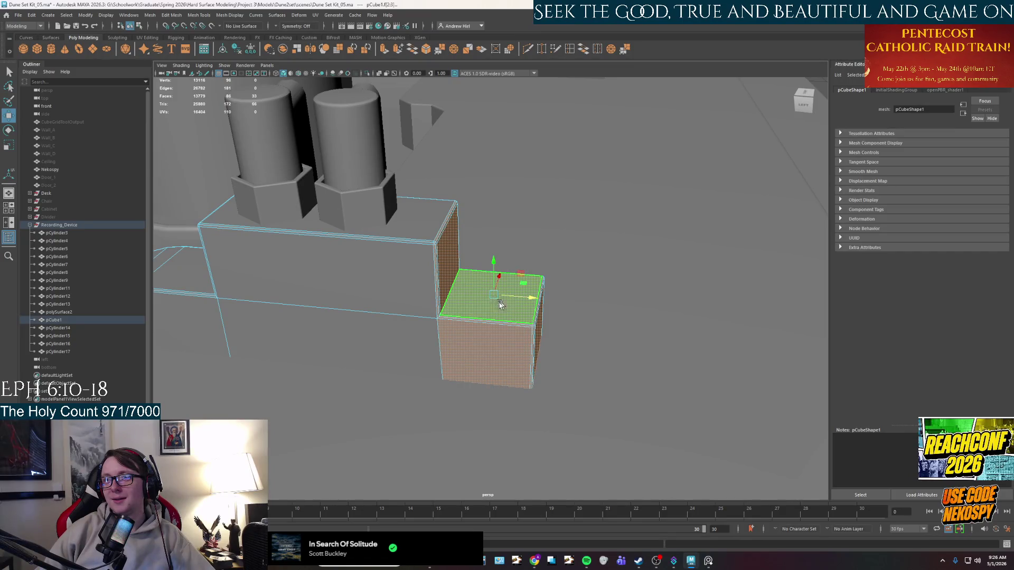
alt+drag(445, 294, 515, 262)
scroll(469, 286, down, 5)
click(563, 230)
click(515, 261)
click(575, 236)
mouse_move(575, 236)
alt+mouse_down()
mouse_move(522, 314)
mouse_move(544, 266)
mouse_move(453, 311)
alt+mouse_up()
scroll(543, 267, up, 5)
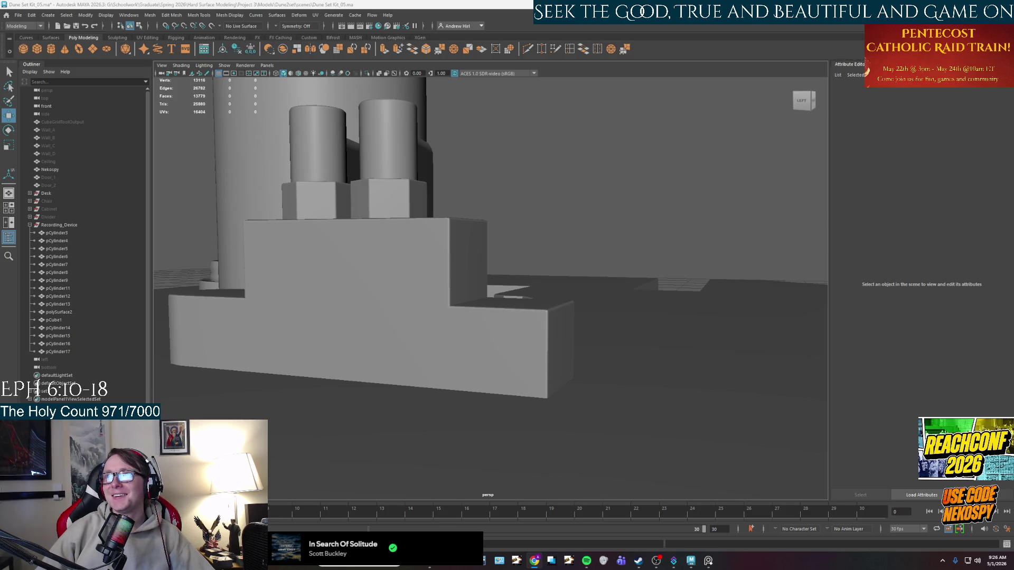
alt+drag(489, 194, 572, 234)
Step: Select and reselect the right cylinder among the knobs
mouse_move(536, 280)
alt+mouse_down()
mouse_move(494, 289)
mouse_move(485, 403)
mouse_move(675, 274)
mouse_move(616, 290)
mouse_move(584, 285)
alt+mouse_up()
click(533, 268)
click(787, 190)
scroll(639, 301, up, 3)
scroll(558, 293, up, 2)
scroll(558, 292, up, 2)
scroll(460, 276, up, 2)
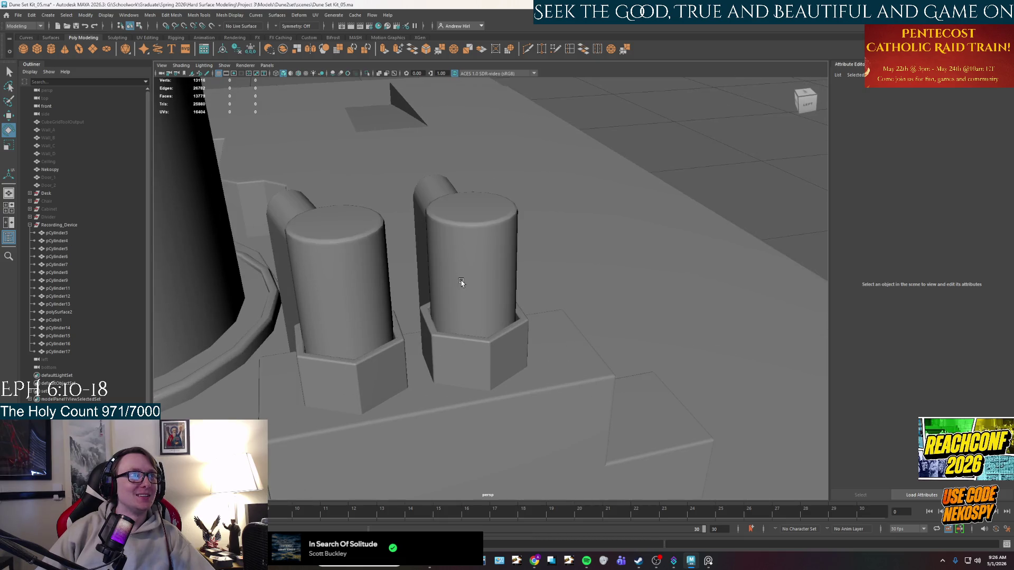
click(461, 281)
right_click(468, 215)
click(467, 265)
Step: Select the knob with the swung-out arm and switch it to face editing
mouse_move(467, 265)
alt+mouse_down()
mouse_move(422, 244)
mouse_move(324, 308)
mouse_move(454, 290)
mouse_move(531, 262)
mouse_move(506, 279)
alt+mouse_up()
click(325, 307)
right_click(530, 261)
click(530, 281)
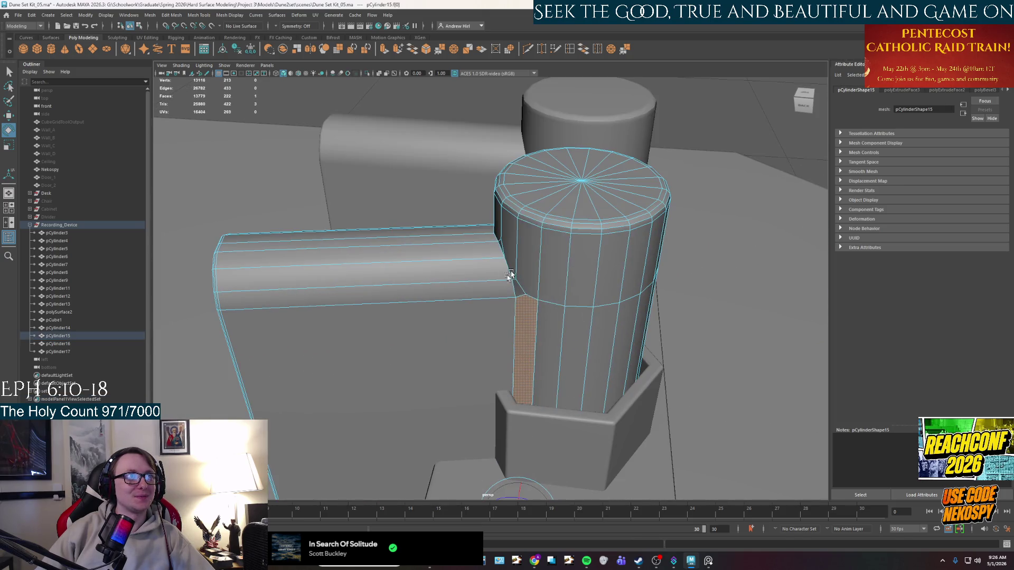
Step: Select the cylinder cap faces and the strips of faces along the arm's top
key(q)
click(558, 229)
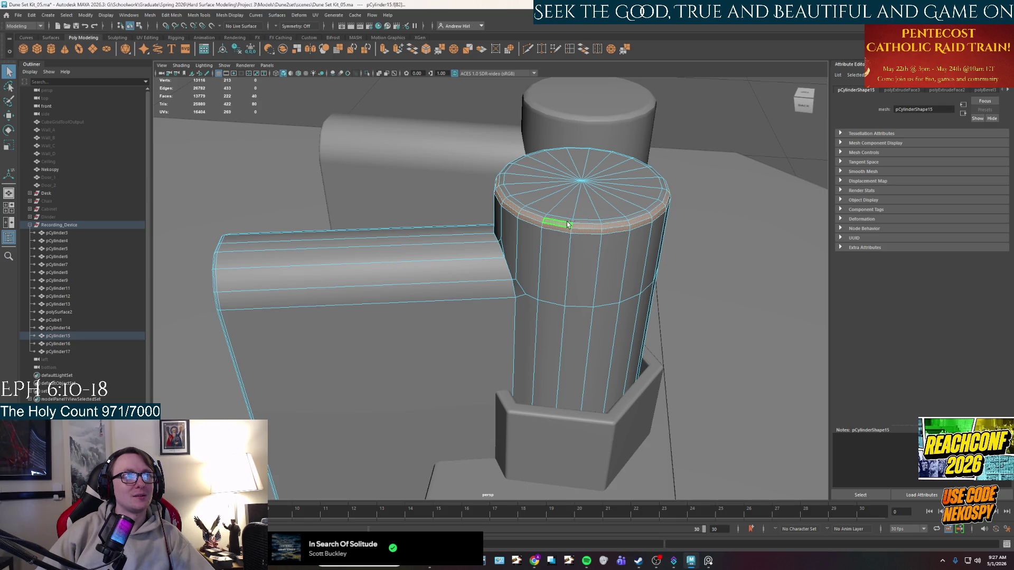
shift+drag(559, 202, 556, 204)
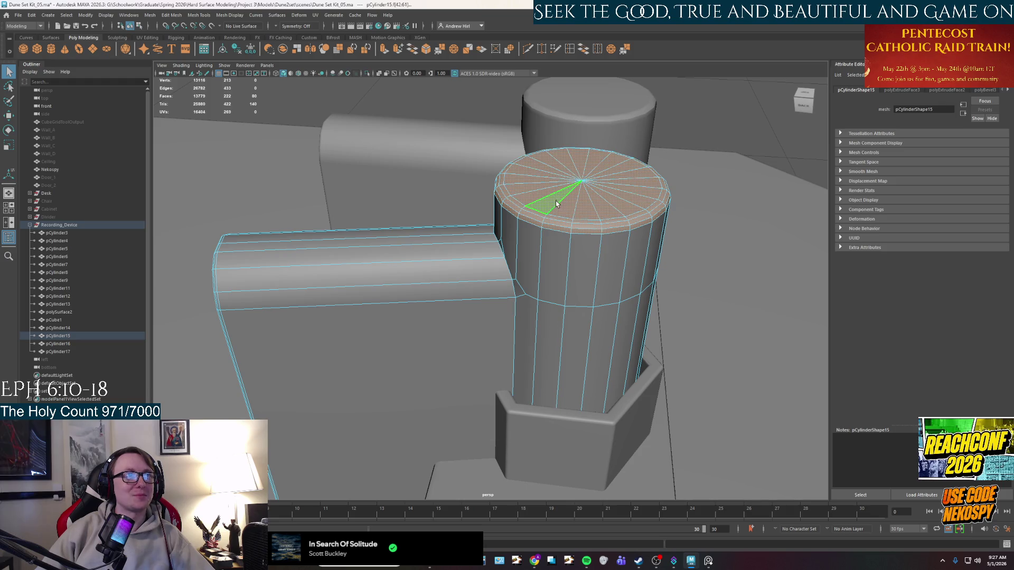
alt+drag(525, 235, 496, 238)
shift+click(448, 227)
alt+drag(386, 215, 704, 209)
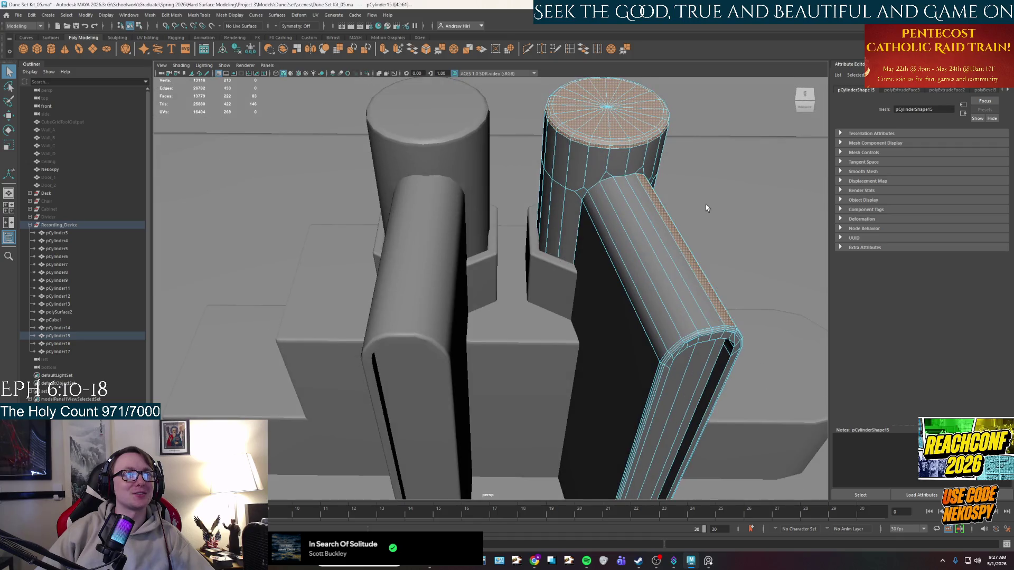
shift+click(644, 208)
shift+click(632, 224)
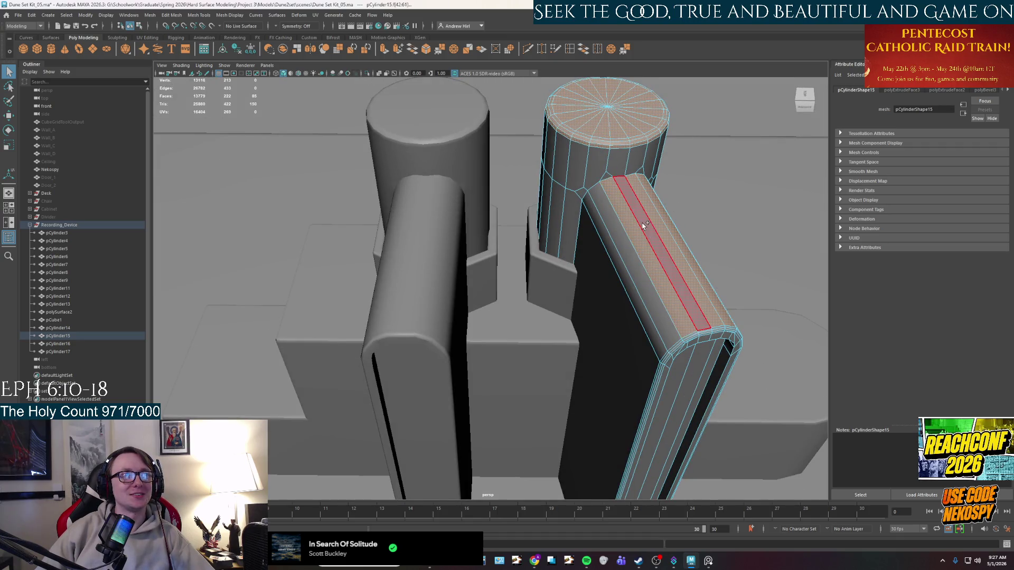
shift+click(624, 241)
scroll(626, 238, up, 2)
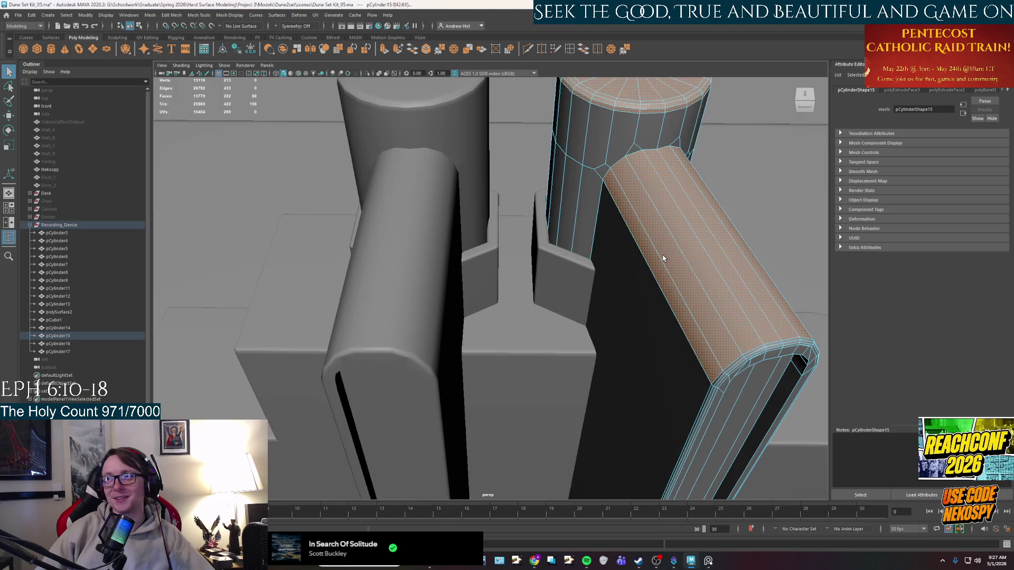
scroll(626, 236, up, 2)
scroll(627, 236, down, 2)
Step: Add the loop around the cylinder top and the arch faces, then switch the arm to vertex editing
mouse_move(626, 236)
alt+mouse_down()
mouse_move(559, 215)
mouse_move(557, 289)
alt+mouse_up()
scroll(560, 215, up, 2)
scroll(560, 215, down, 2)
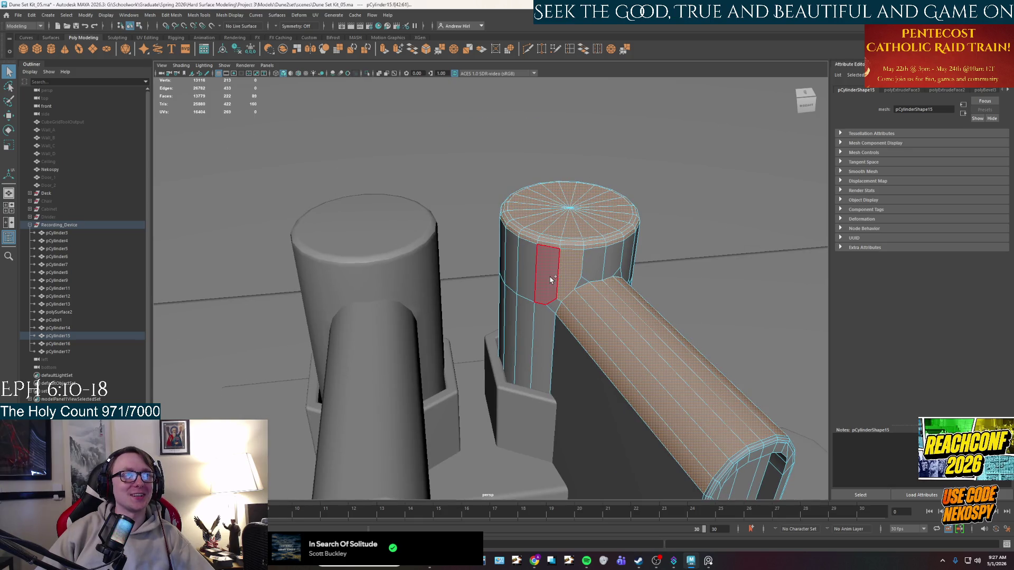
shift+double_click(527, 269)
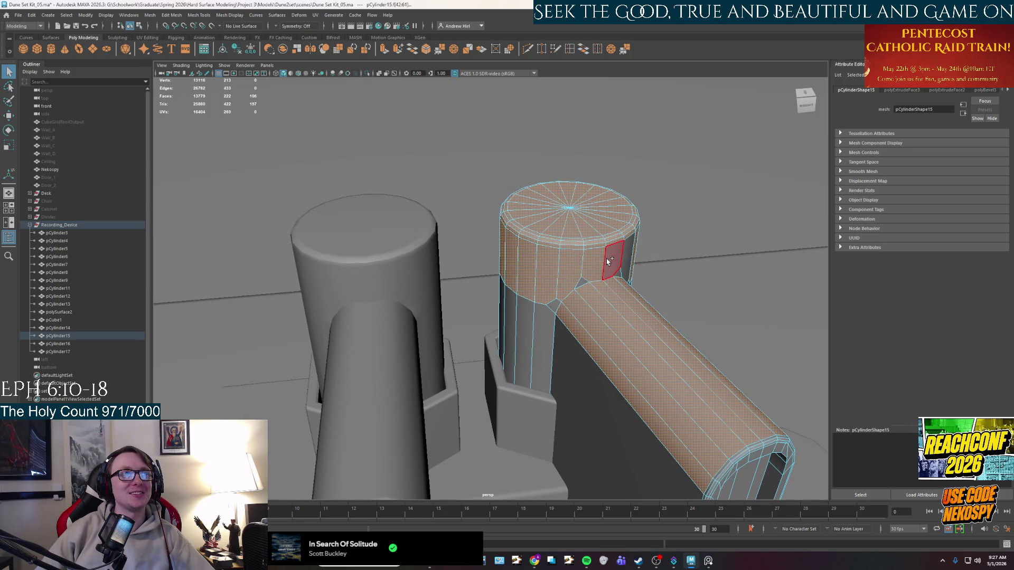
shift+click(630, 252)
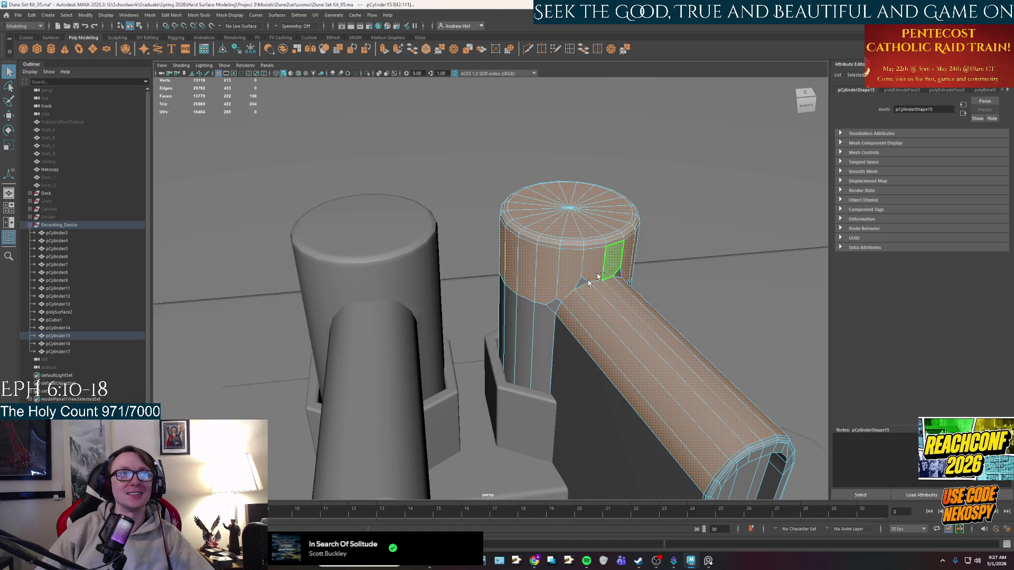
mouse_move(619, 275)
alt+mouse_down()
mouse_move(534, 285)
mouse_move(437, 165)
mouse_move(335, 238)
mouse_move(641, 290)
mouse_move(550, 229)
mouse_move(576, 252)
alt+mouse_up()
shift+click(437, 165)
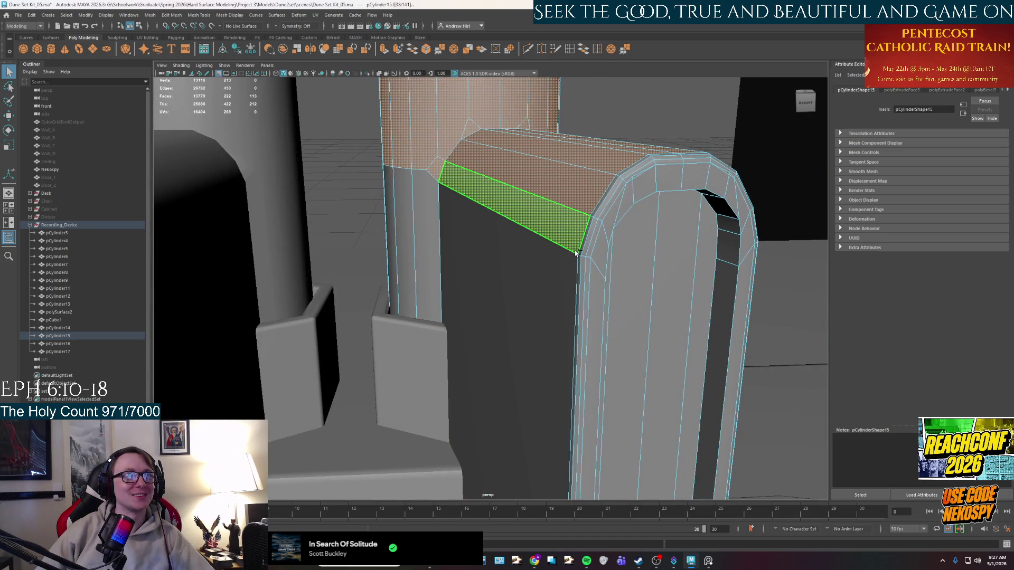
shift+click(580, 251)
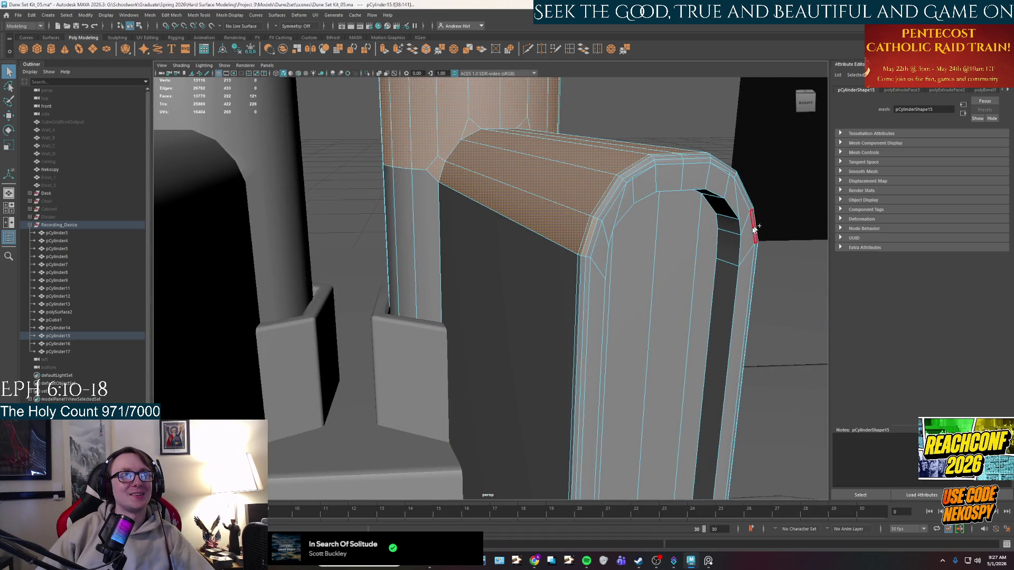
alt+drag(757, 228, 708, 229)
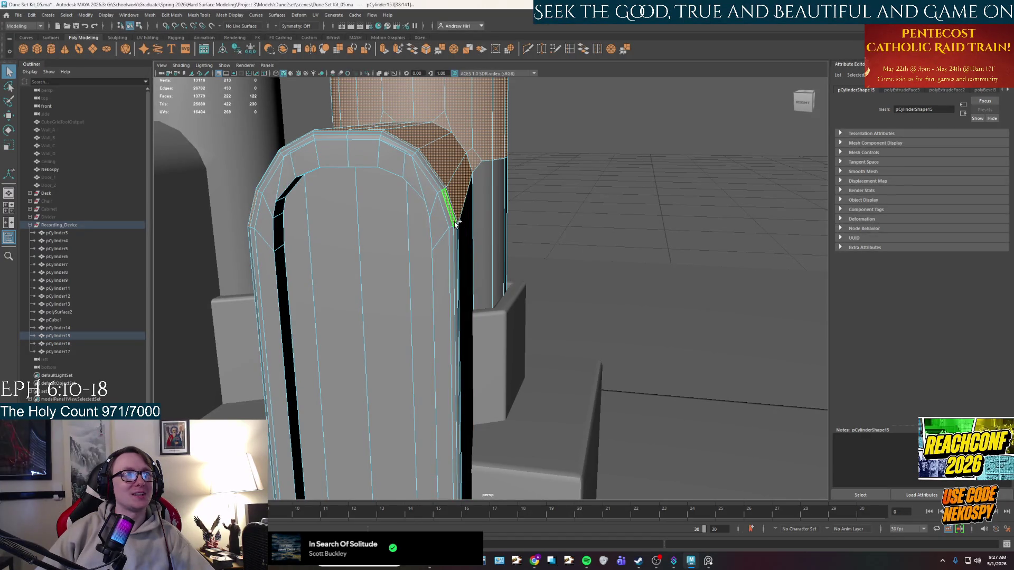
shift+click(299, 202)
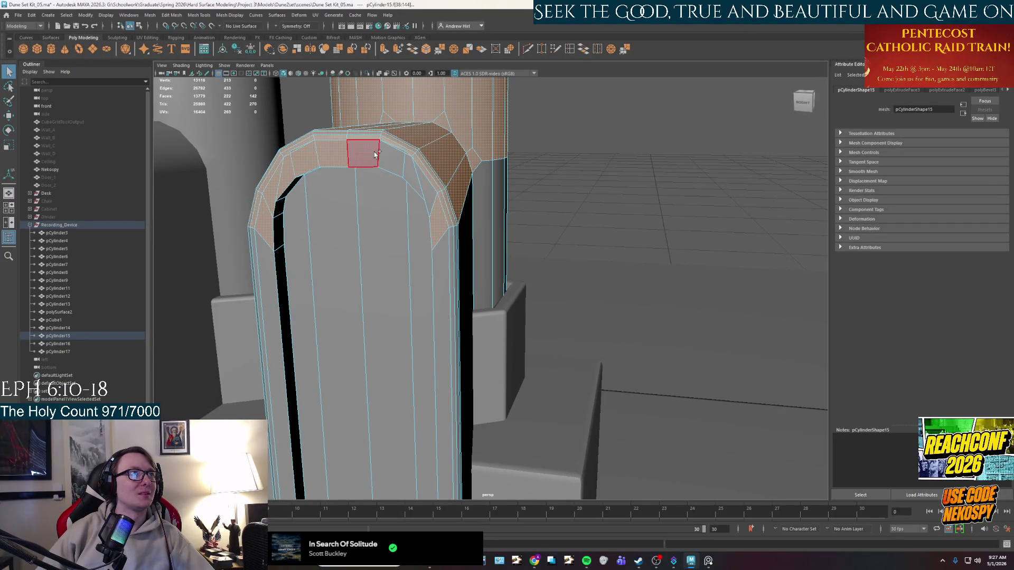
mouse_move(407, 169)
alt+mouse_down()
mouse_move(499, 265)
mouse_move(517, 228)
alt+mouse_up()
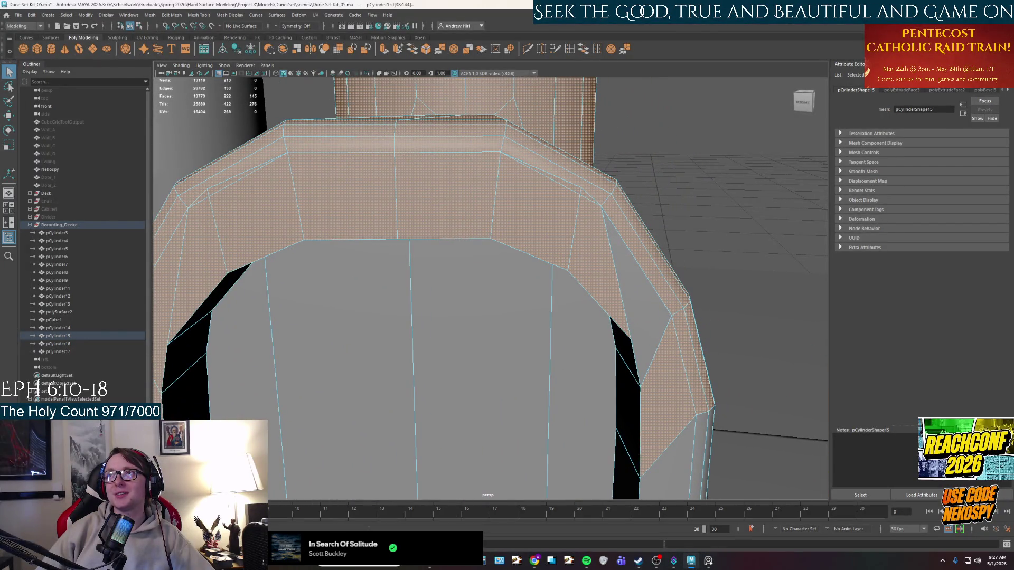
right_click(549, 209)
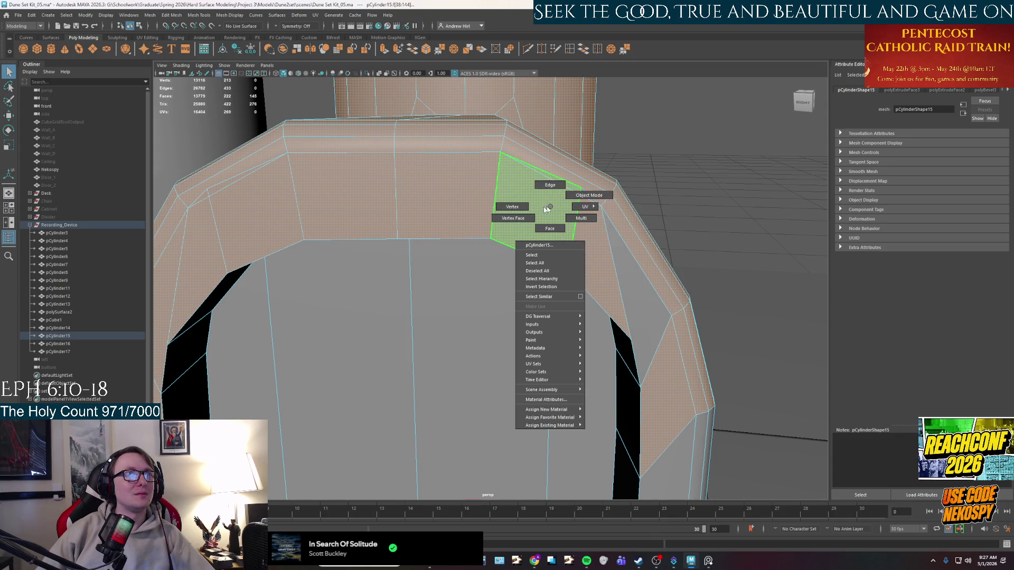
click(523, 208)
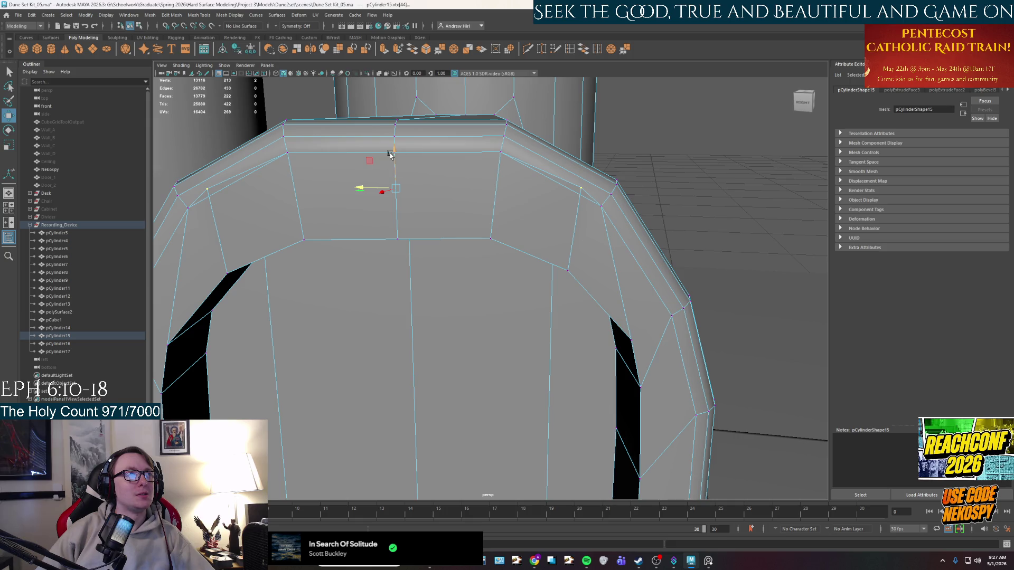
Step: With Scale active, add the arch's corner and right-side strips while dropping the long column strips
key(r)
scroll(504, 199, down, 2)
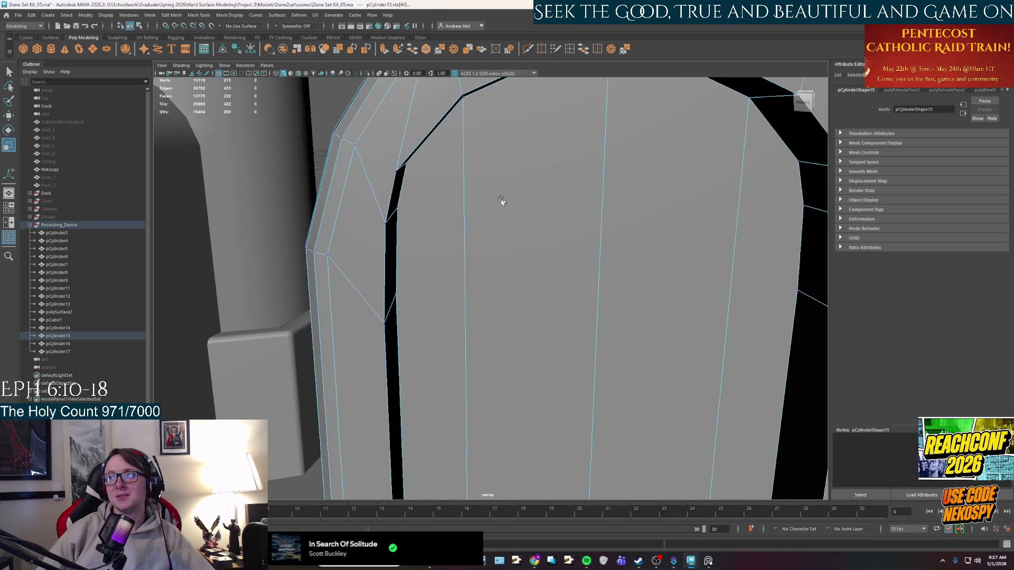
scroll(475, 206, down, 5)
right_drag(419, 187, 412, 245)
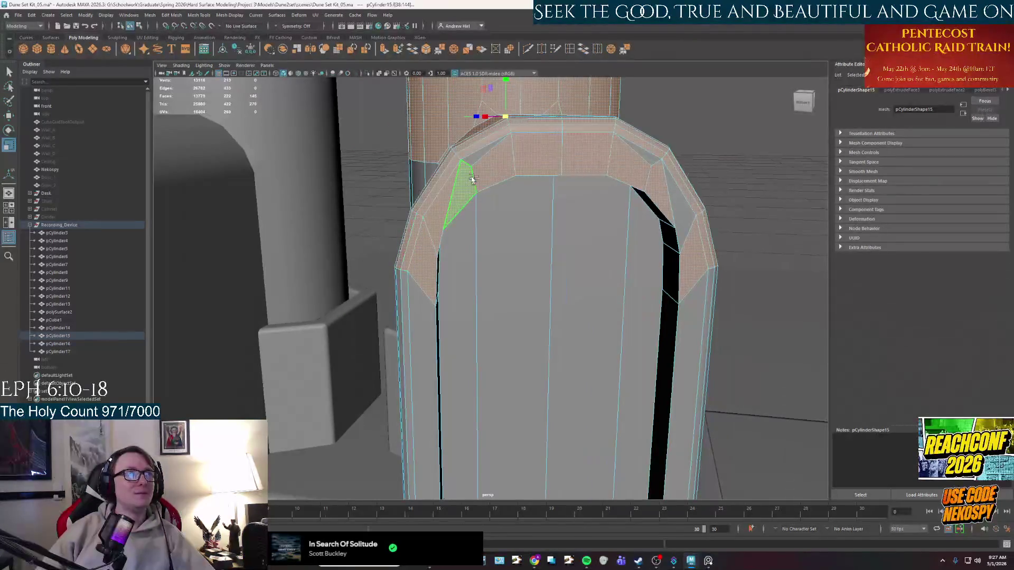
shift+click(475, 159)
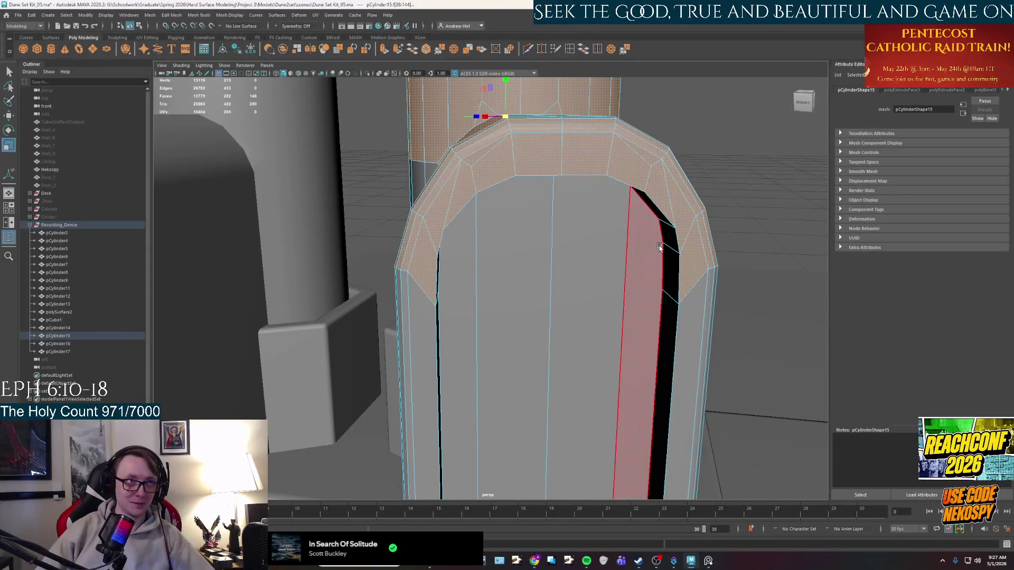
scroll(661, 244, up, 4)
scroll(693, 169, down, 4)
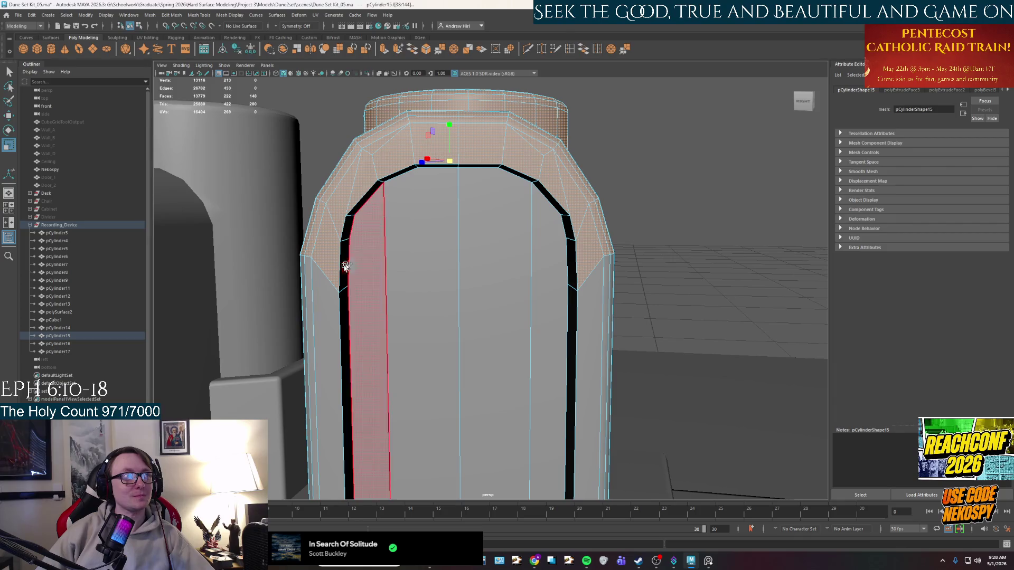
shift+double_click(577, 260)
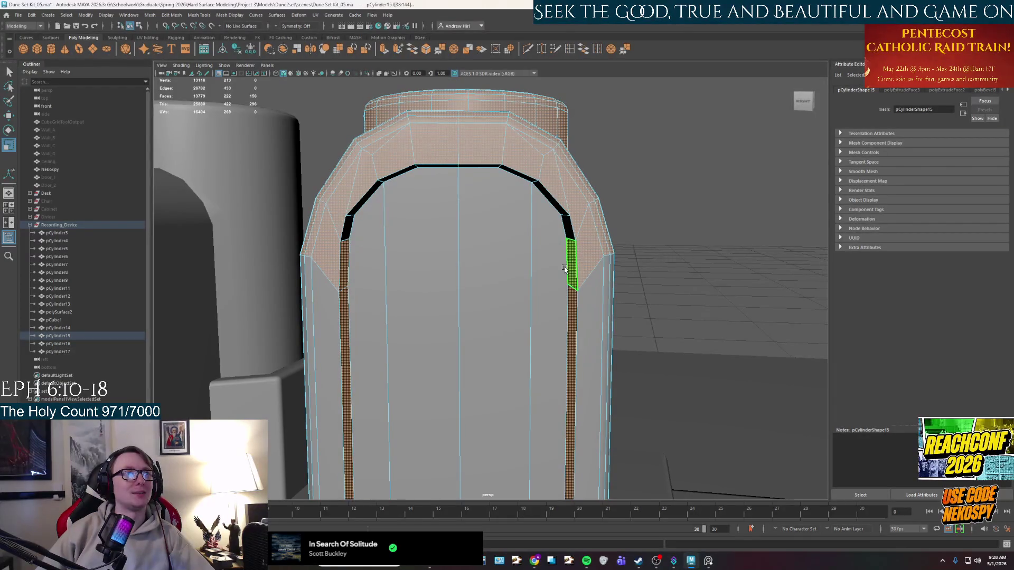
ctrl+double_click(565, 249)
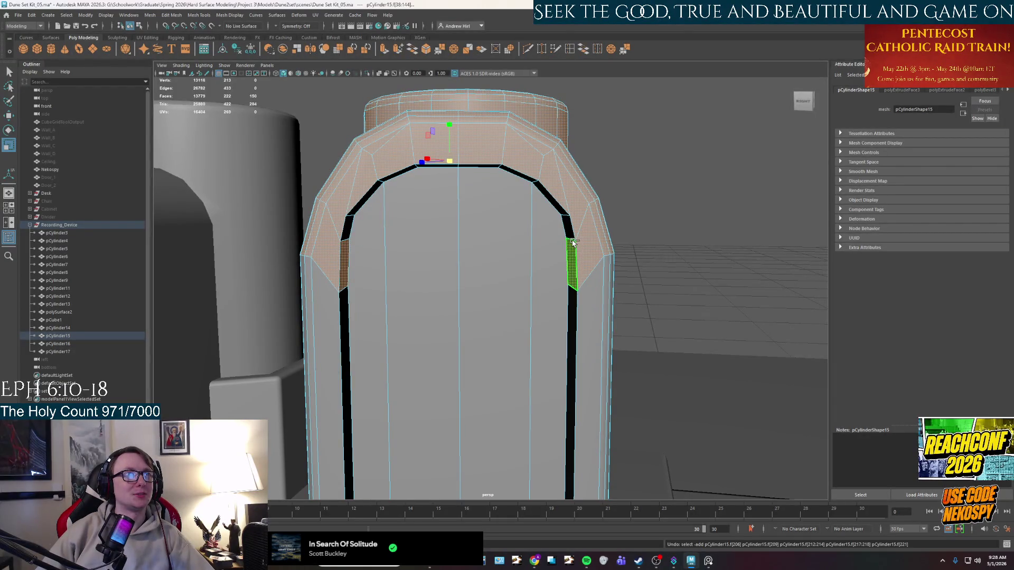
shift+double_click(479, 169)
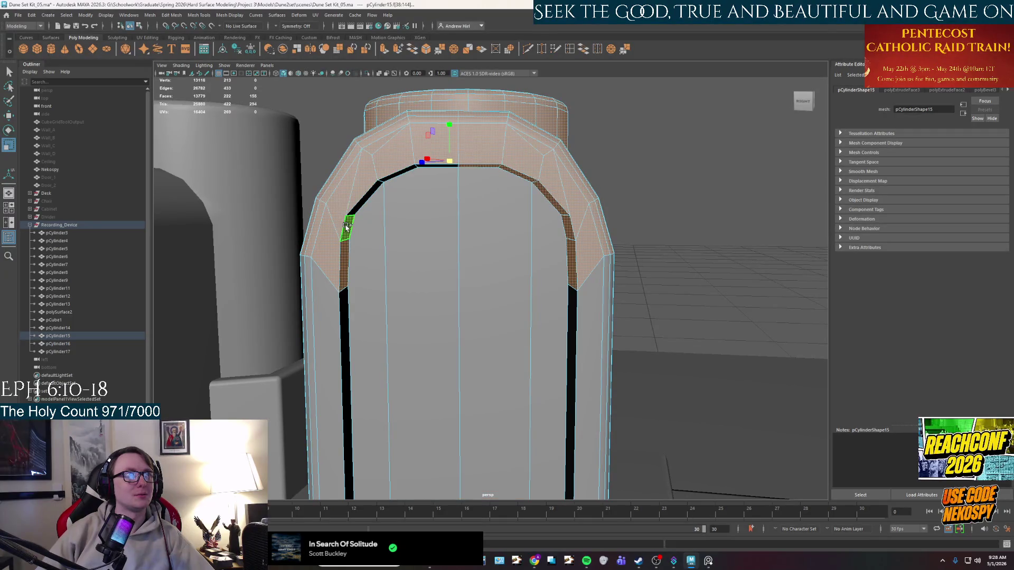
scroll(347, 227, down, 5)
Step: Clear the face selection and orbit out to look over the whole device
alt+drag(346, 227, 474, 205)
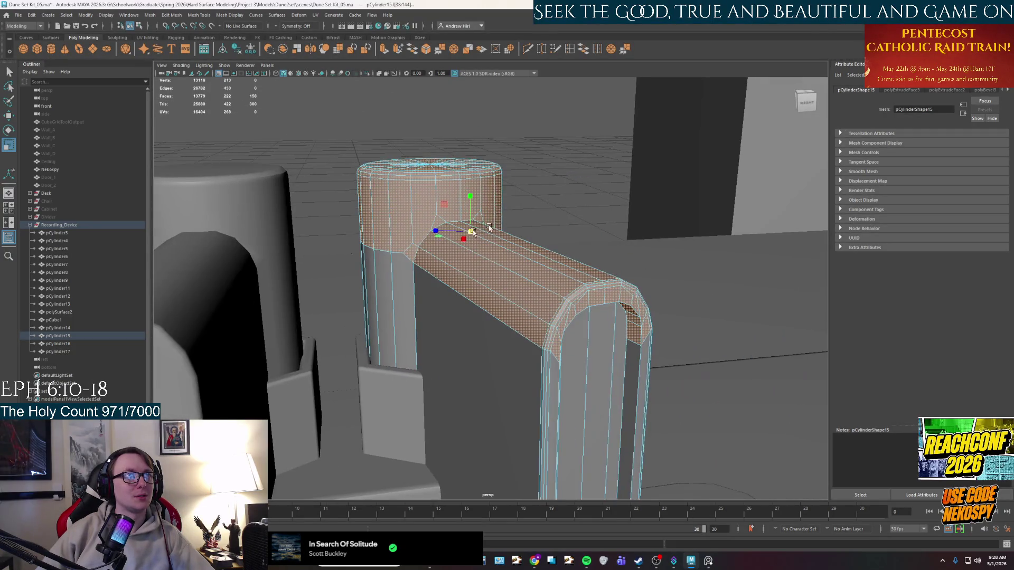
scroll(474, 205, down, 6)
mouse_move(474, 205)
alt+mouse_down()
mouse_move(491, 184)
mouse_move(623, 222)
alt+mouse_up()
click(622, 223)
scroll(626, 238, down, 4)
mouse_move(633, 261)
alt+mouse_down()
mouse_move(627, 317)
mouse_move(645, 308)
mouse_move(547, 307)
alt+mouse_up()
right_click(546, 306)
scroll(715, 192, down, 3)
Step: Select the lever arm object pCylinder15 and orbit around it on the device
mouse_move(715, 193)
alt+mouse_down()
mouse_move(510, 290)
mouse_move(722, 287)
alt+mouse_up()
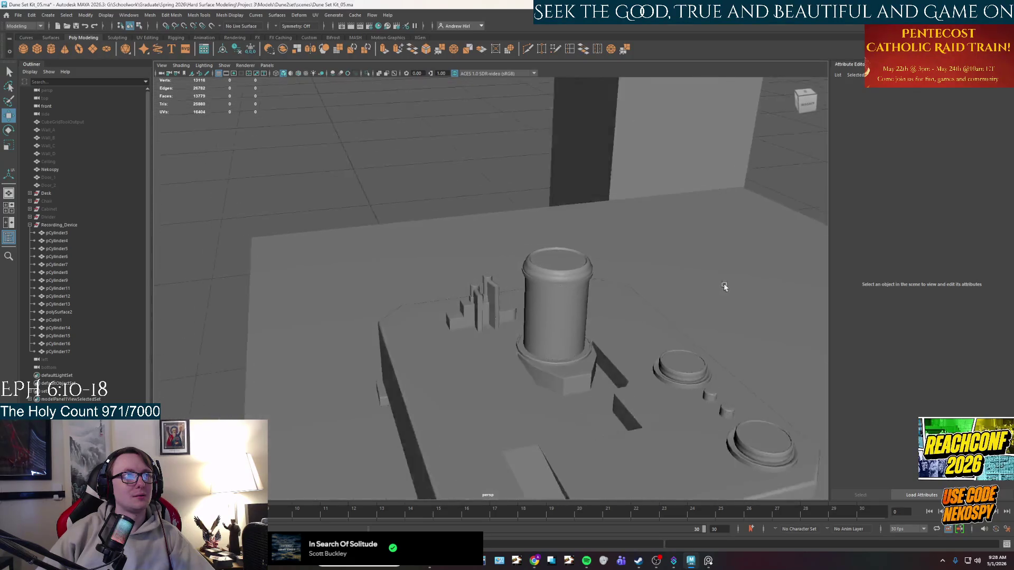
scroll(545, 281, up, 3)
scroll(528, 341, up, 3)
click(549, 313)
mouse_move(592, 299)
alt+mouse_down()
mouse_move(525, 313)
mouse_move(518, 290)
mouse_move(441, 291)
mouse_move(493, 325)
mouse_move(593, 311)
alt+mouse_up()
scroll(442, 291, down, 5)
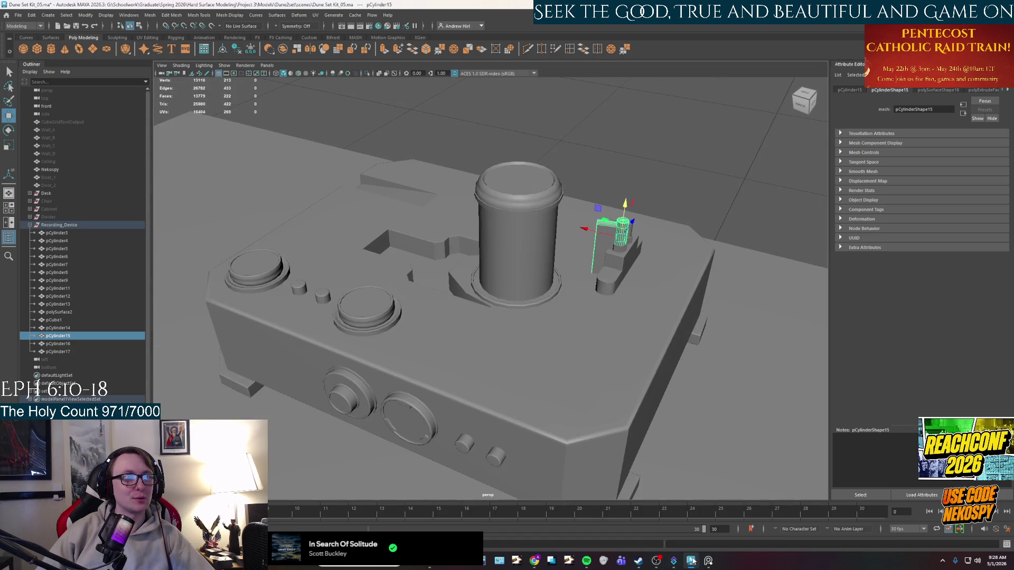
Step: Toggle between the reference photo and the Maya scene via the taskbar
click(707, 561)
click(691, 561)
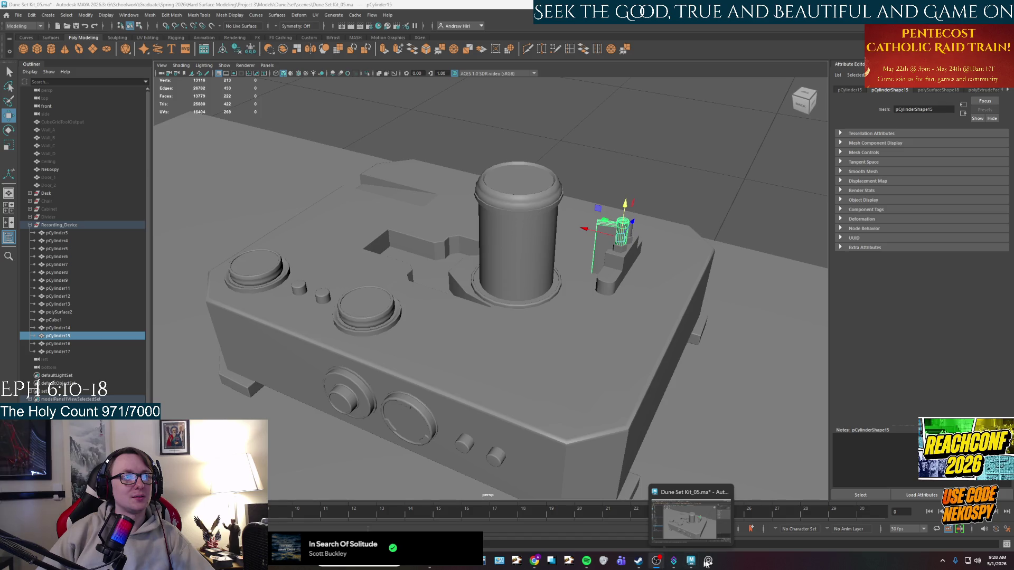
click(696, 563)
scroll(612, 378, down, 3)
scroll(518, 329, up, 3)
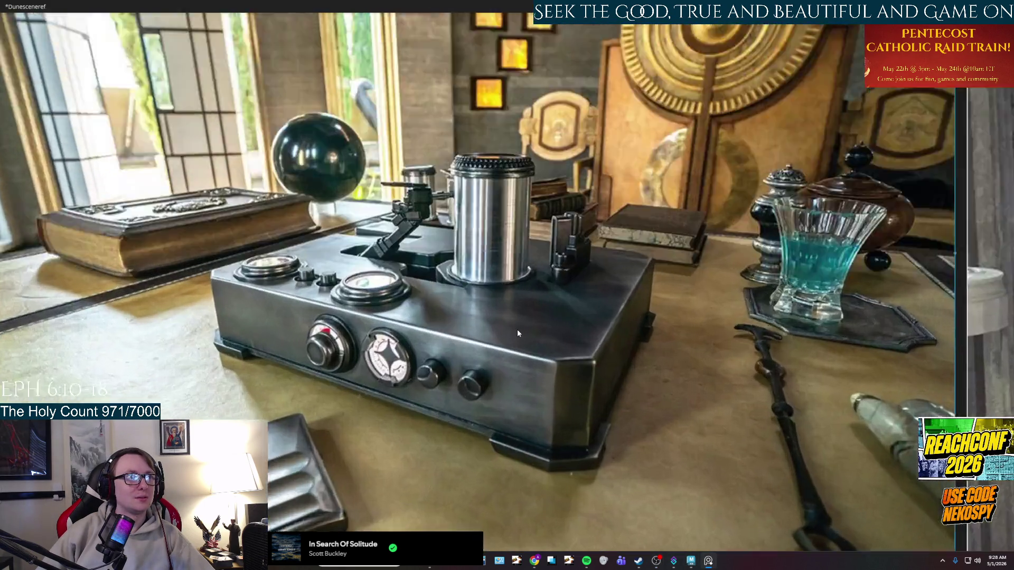
scroll(517, 329, up, 2)
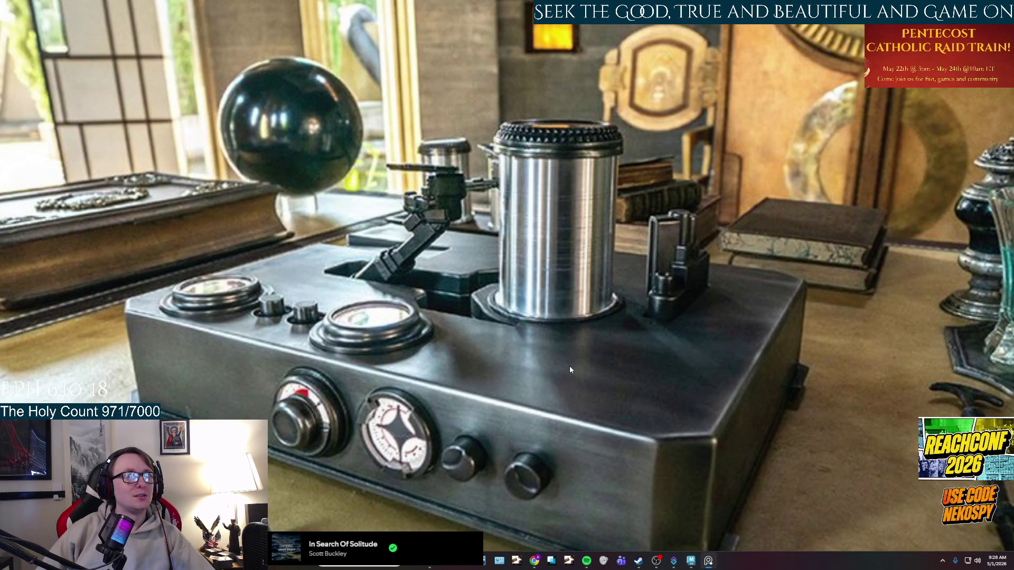
scroll(590, 379, down, 1)
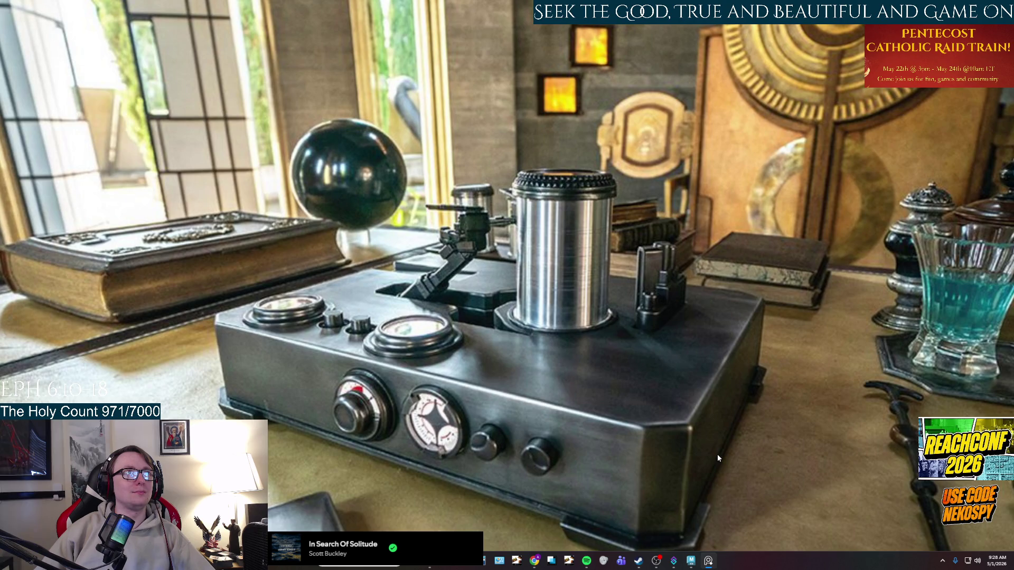
Step: Return from the reference photo to the Maya model
click(711, 561)
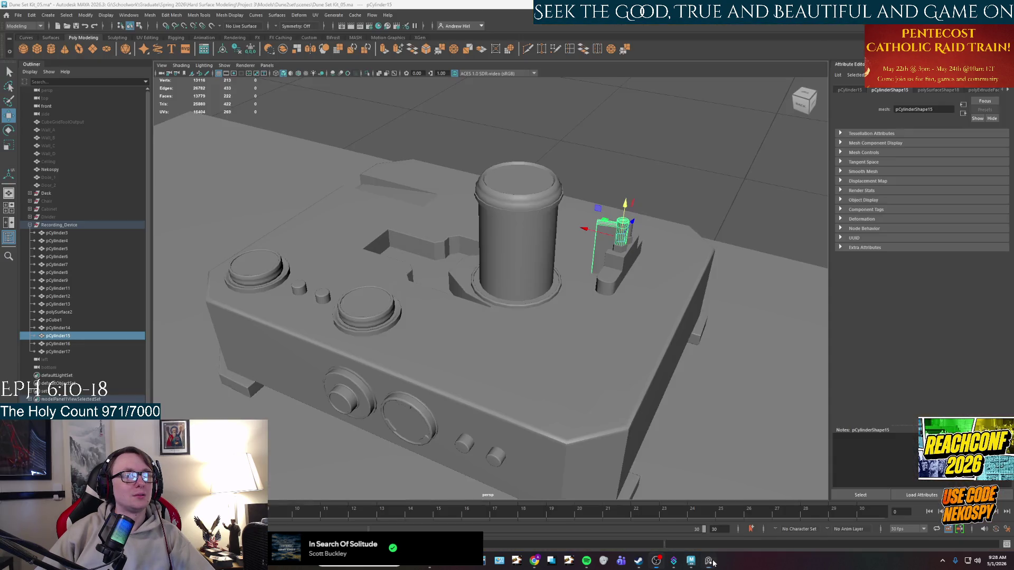
Step: Clear the lever selection and select the whole Recording_Device group from the Outliner
alt+drag(572, 369, 531, 368)
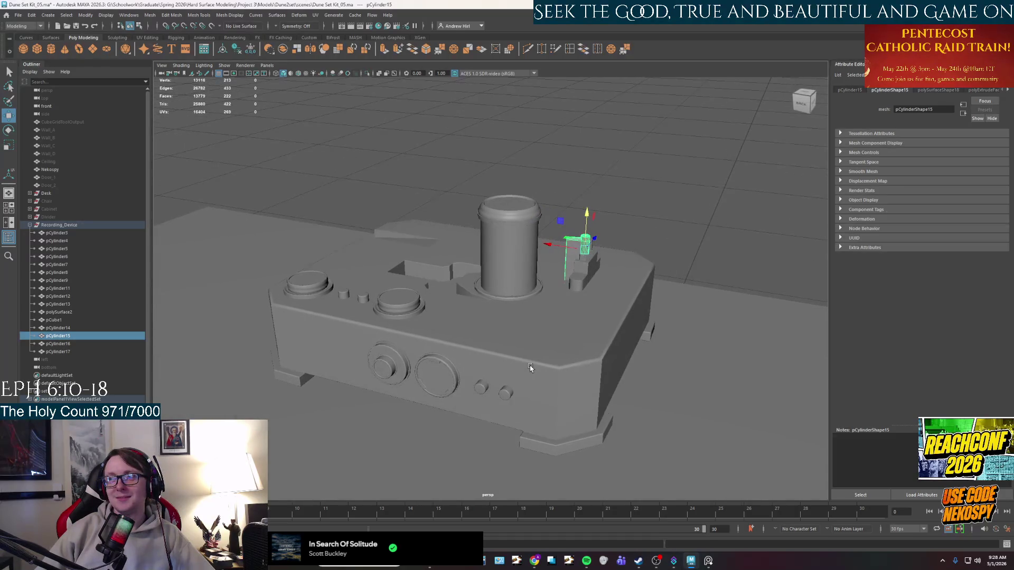
right_click(507, 330)
click(708, 215)
mouse_move(709, 215)
alt+mouse_down()
mouse_move(666, 321)
mouse_move(588, 320)
alt+mouse_up()
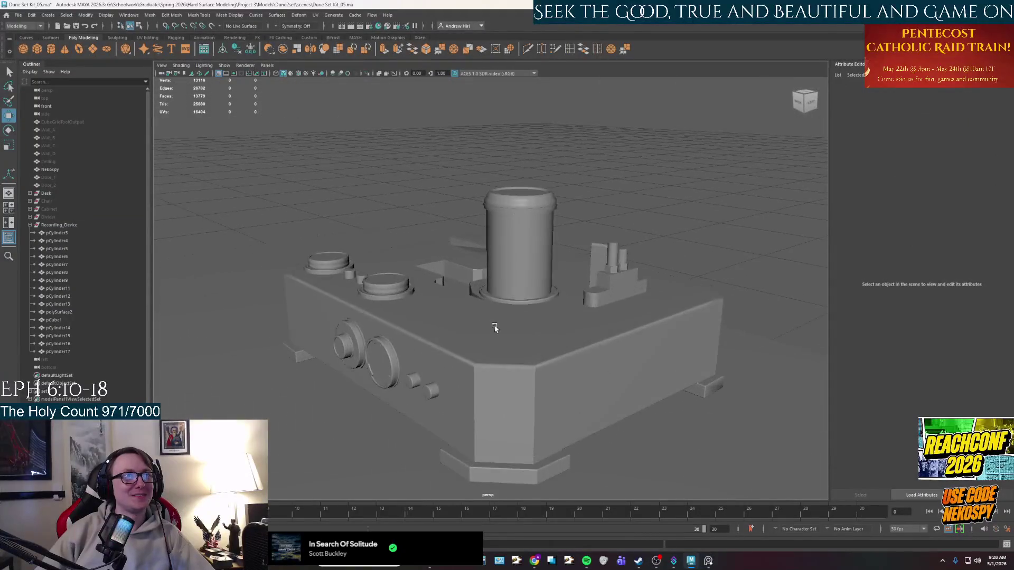
scroll(460, 345, up, 5)
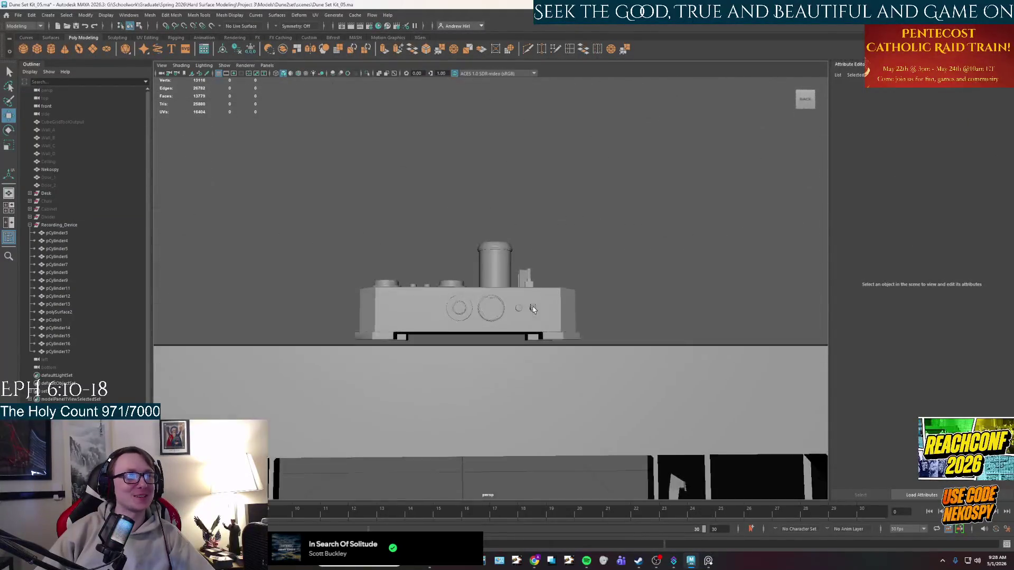
alt+drag(461, 344, 531, 335)
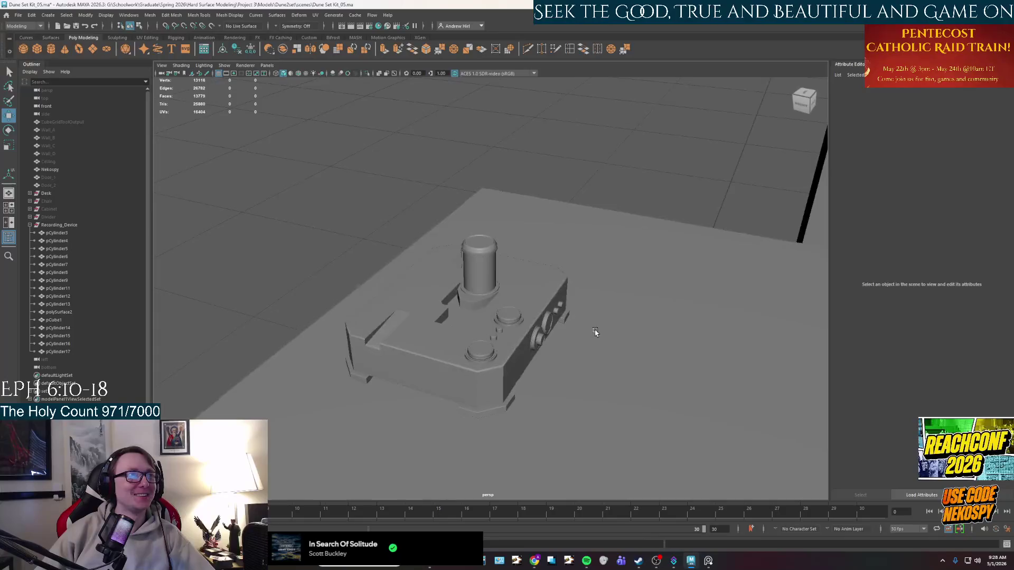
click(507, 317)
click(57, 226)
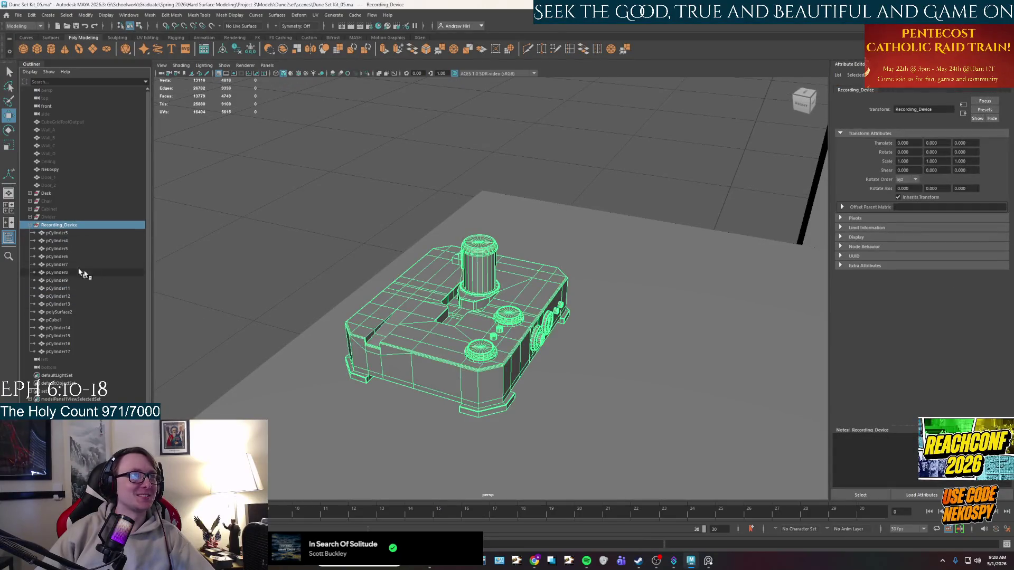
Step: Dismiss the AutoSave notice and zoom in on the recessed slot beside the cylinder
alt+drag(428, 350, 477, 363)
click(485, 284)
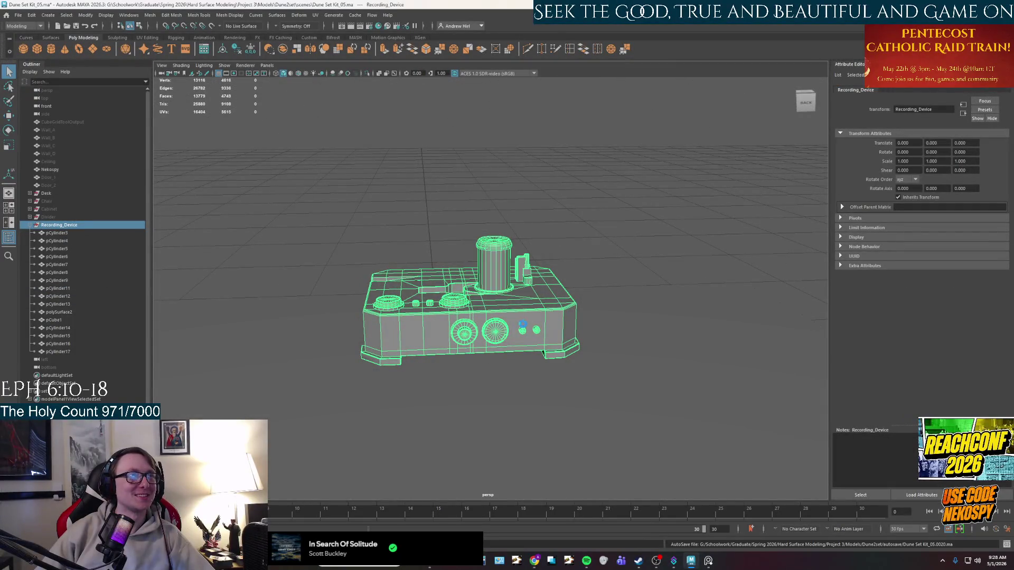
alt+drag(490, 285, 507, 337)
scroll(507, 340, up, 3)
scroll(481, 380, up, 3)
mouse_move(481, 381)
alt+mouse_down()
mouse_move(492, 356)
mouse_move(550, 371)
mouse_move(487, 362)
mouse_move(523, 318)
alt+mouse_up()
scroll(500, 343, up, 5)
scroll(500, 343, down, 5)
scroll(551, 371, up, 2)
scroll(551, 371, down, 4)
scroll(466, 347, up, 5)
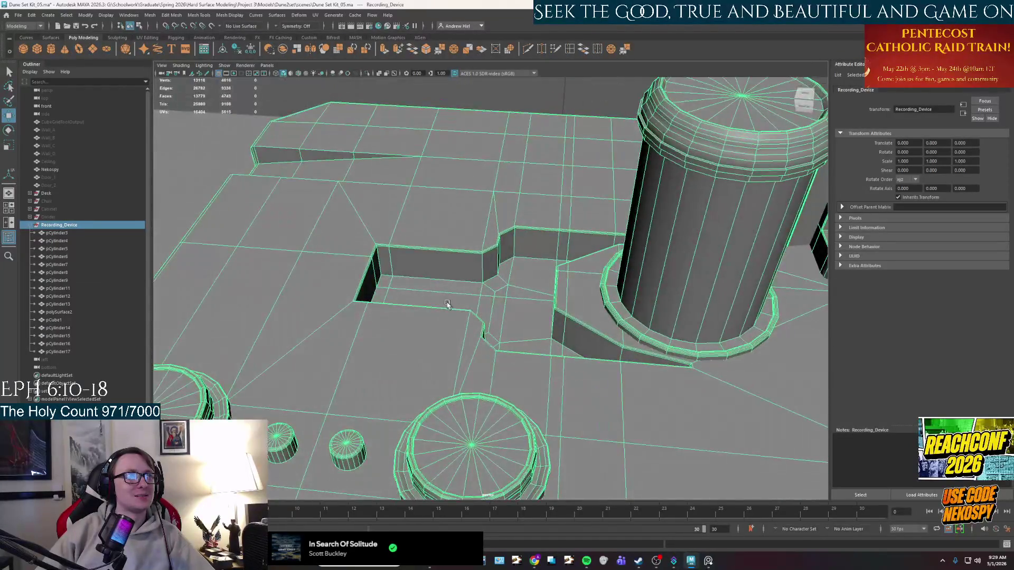
scroll(538, 312, up, 4)
Step: Select the slot's long face, front face and neighbouring face on polySurface2
right_drag(448, 283, 482, 271)
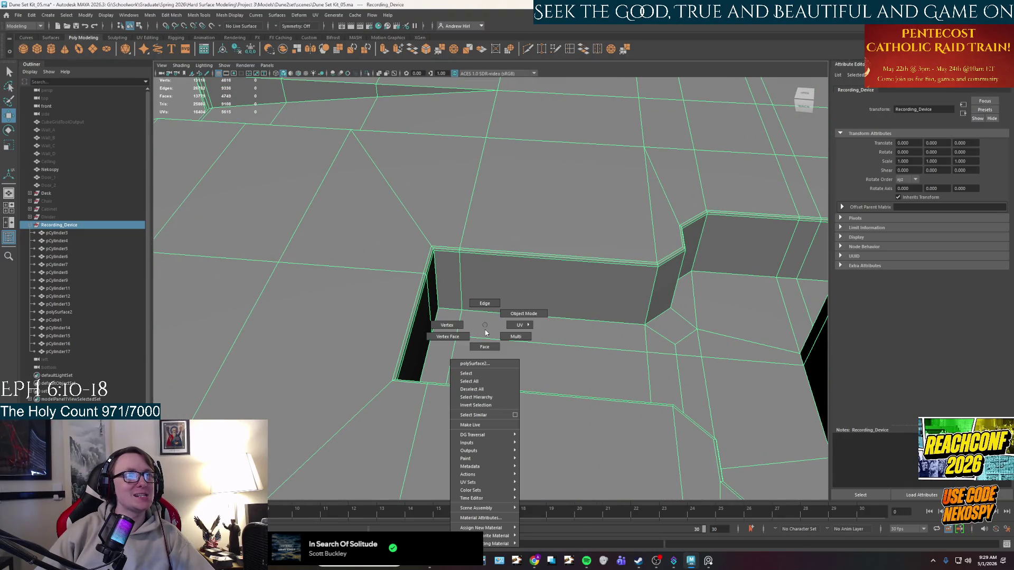
click(638, 279)
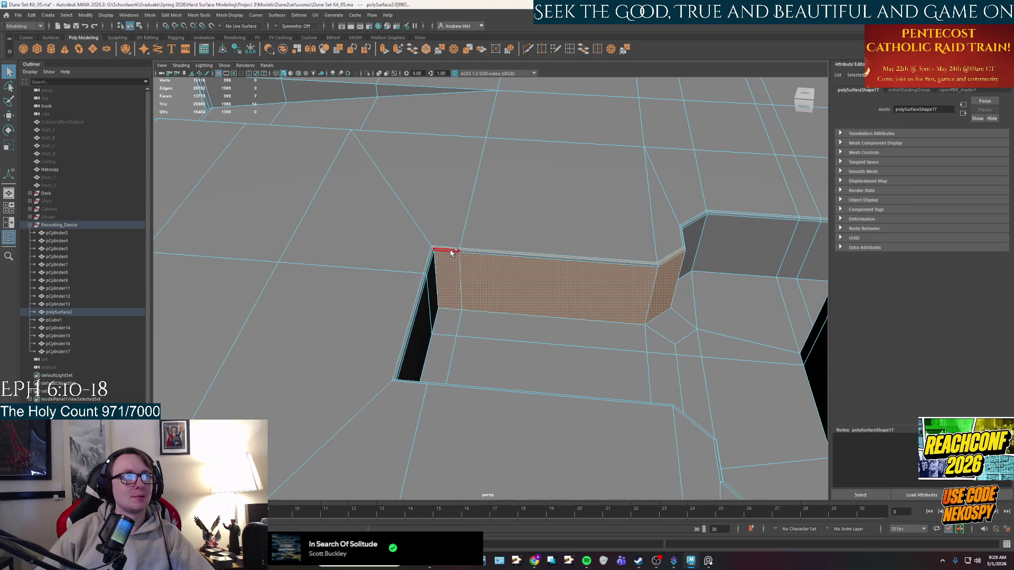
mouse_move(638, 312)
alt+mouse_down()
mouse_move(581, 327)
mouse_move(409, 266)
alt+mouse_up()
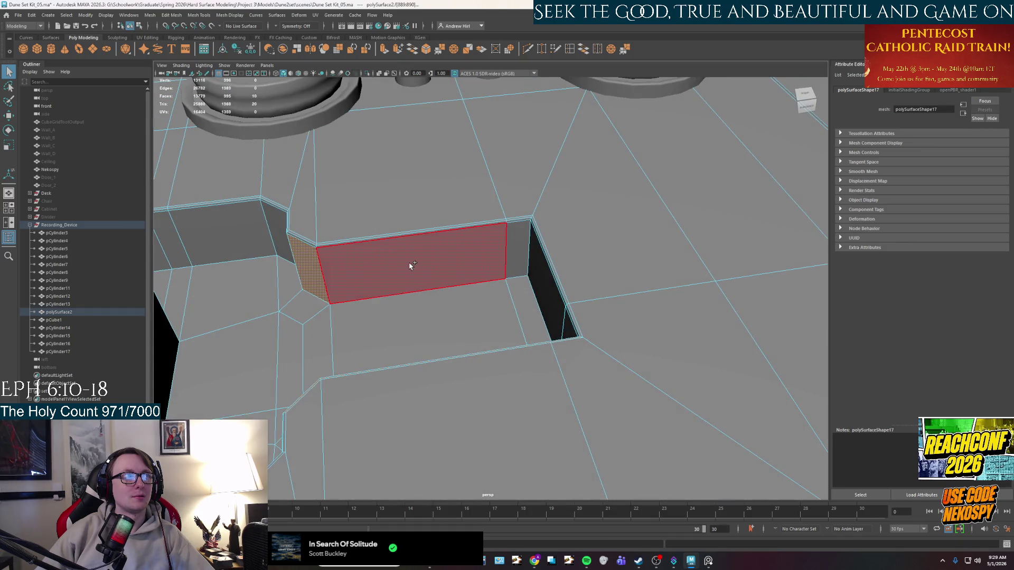
shift+click(409, 266)
shift+click(517, 248)
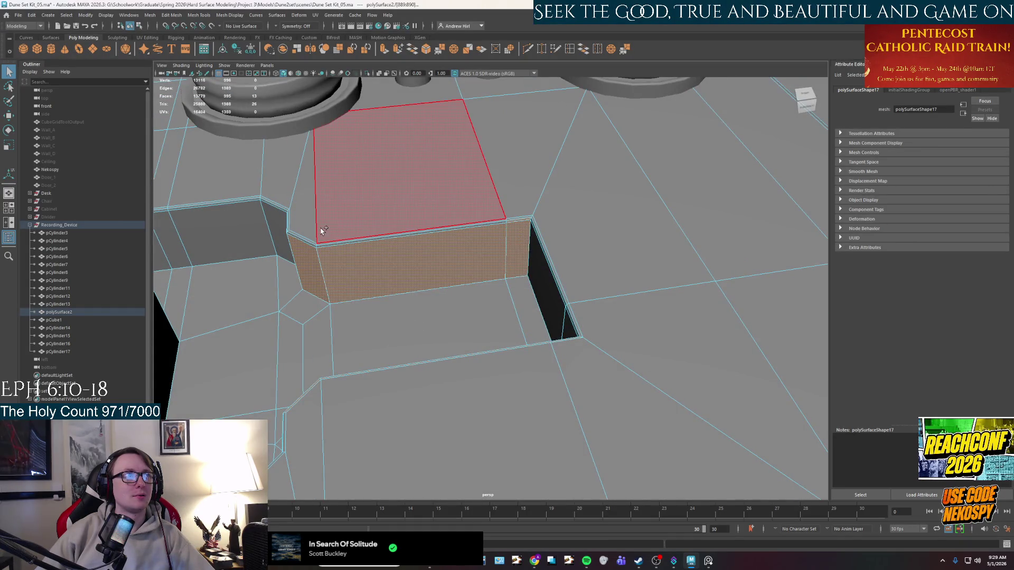
Step: Add the two small strip faces to the selection and arm the transform tool on them
shift+click(310, 243)
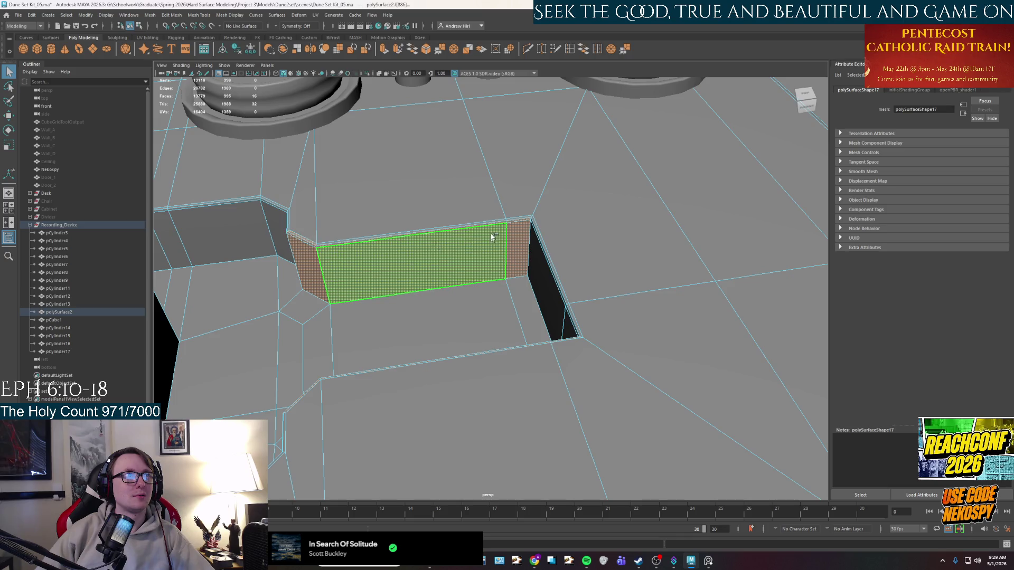
shift+click(515, 220)
mouse_move(515, 221)
alt+mouse_down()
mouse_move(478, 370)
mouse_move(611, 377)
mouse_move(605, 413)
mouse_move(598, 384)
mouse_move(539, 381)
mouse_move(516, 324)
mouse_move(517, 268)
alt+mouse_up()
key(r)
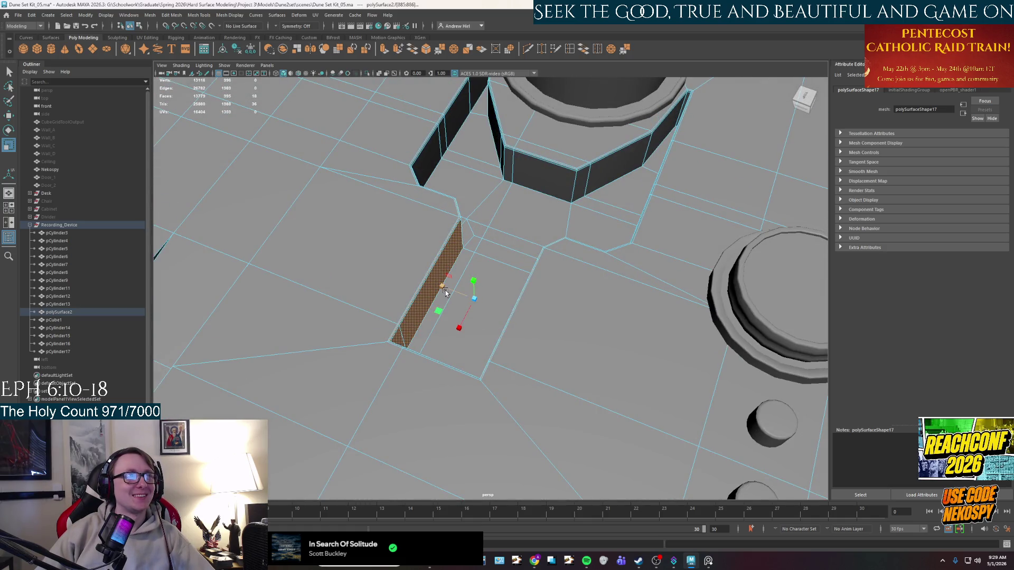
scroll(451, 309, down, 5)
Step: Create a new polygon cube and parent pCube2 under Recording_Device in the Outliner
alt+drag(451, 309, 558, 348)
key(F8)
scroll(559, 349, up, 5)
scroll(558, 349, down, 3)
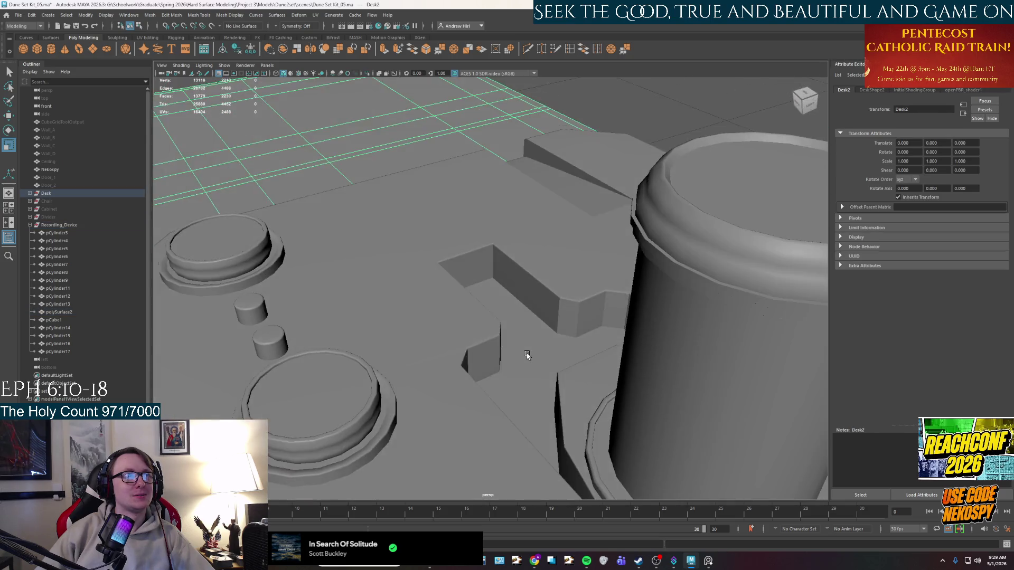
scroll(554, 334, up, 3)
alt+drag(546, 310, 501, 293)
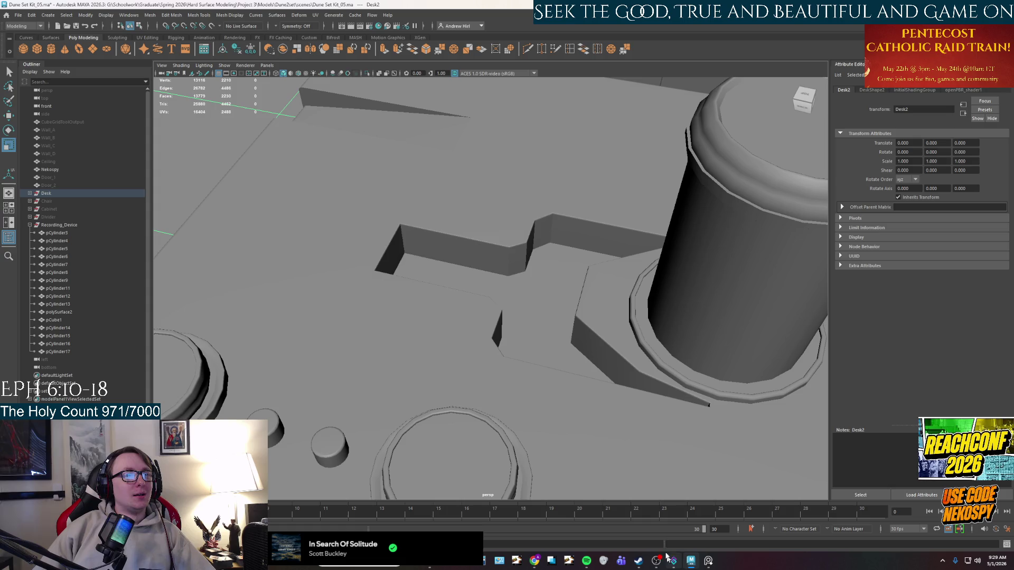
click(37, 50)
scroll(524, 374, down, 2)
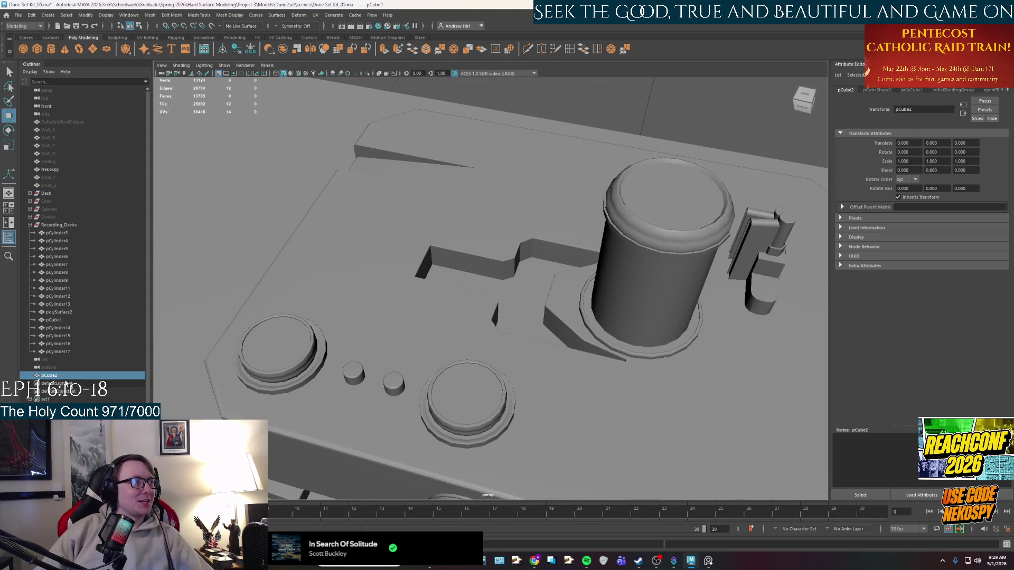
drag(64, 377, 67, 233)
scroll(497, 420, down, 3)
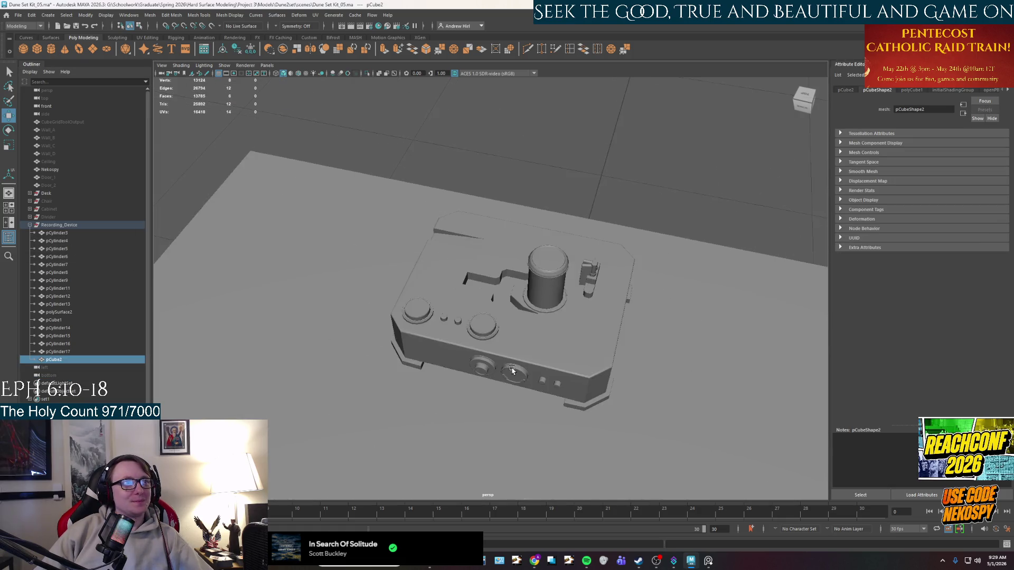
scroll(498, 420, down, 2)
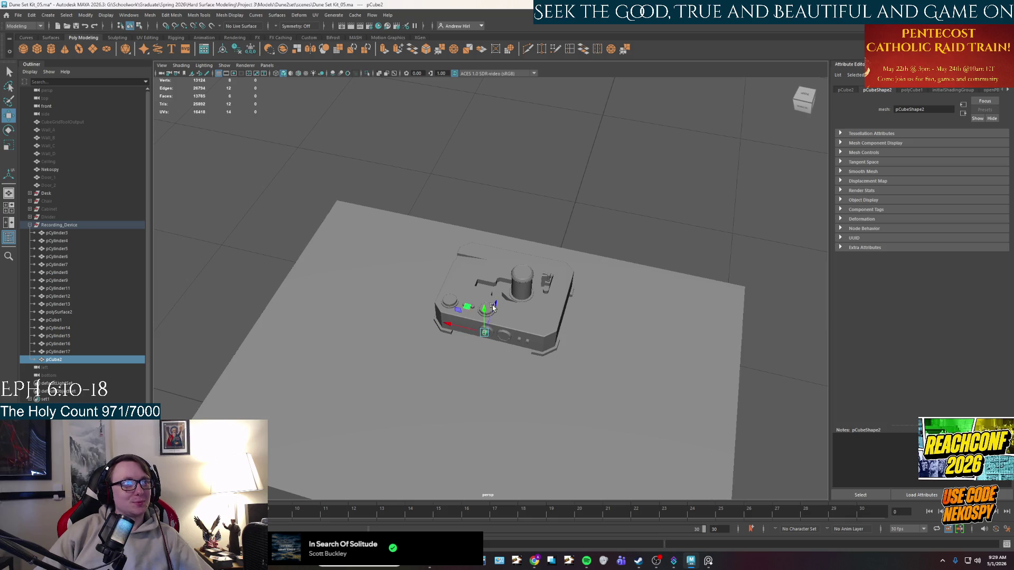
scroll(498, 278, up, 3)
scroll(491, 246, up, 4)
Step: Move the cube over to the cylinder and settle it at the end of the slot
mouse_move(491, 246)
alt+mouse_down()
mouse_move(550, 356)
mouse_move(590, 227)
alt+mouse_up()
middle_drag(596, 212, 495, 208)
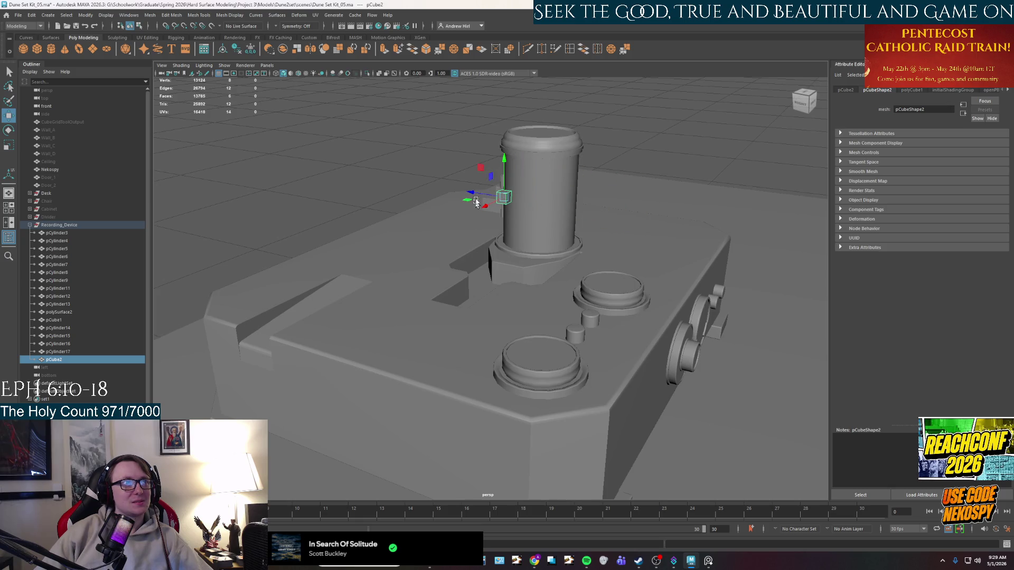
alt+drag(499, 250, 444, 261)
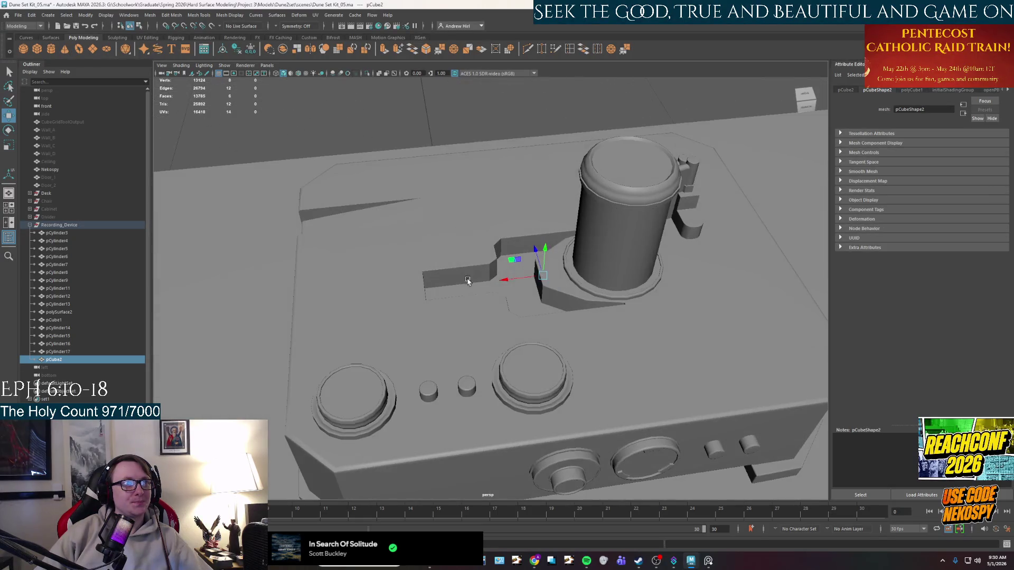
middle_drag(432, 265, 409, 299)
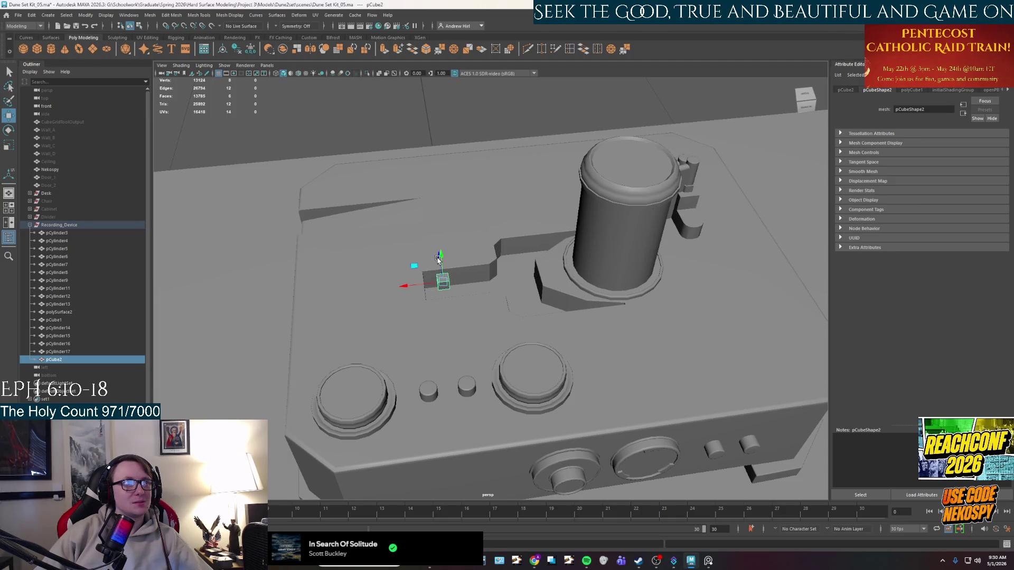
scroll(439, 262, up, 2)
alt+drag(440, 264, 465, 323)
middle_drag(418, 349, 424, 357)
mouse_move(434, 354)
alt+mouse_down()
mouse_move(392, 296)
mouse_move(351, 362)
mouse_move(467, 250)
mouse_move(521, 277)
alt+mouse_up()
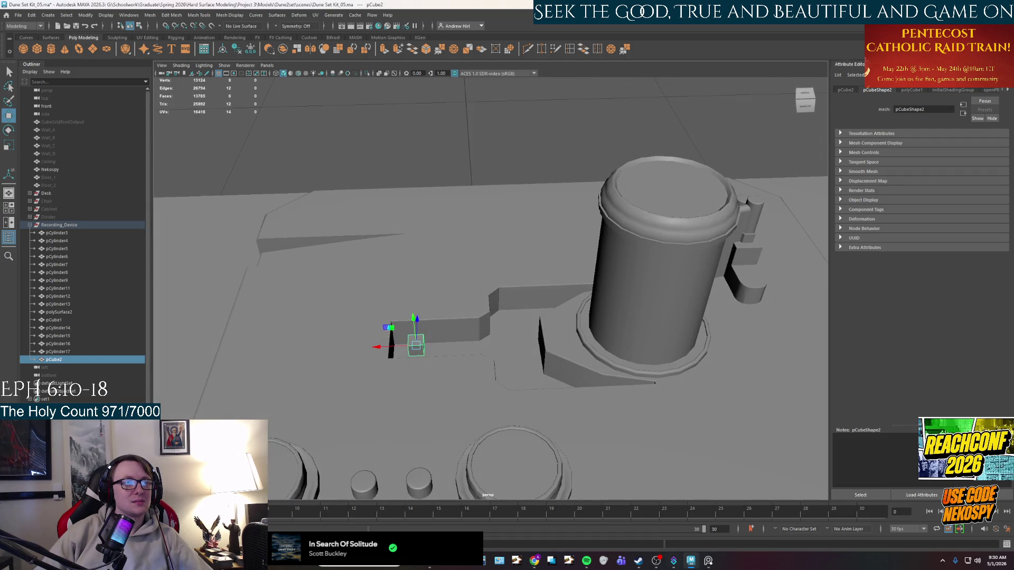
Step: Check the reference photo, then tilt the cube to an angle and ready it for scaling
click(708, 562)
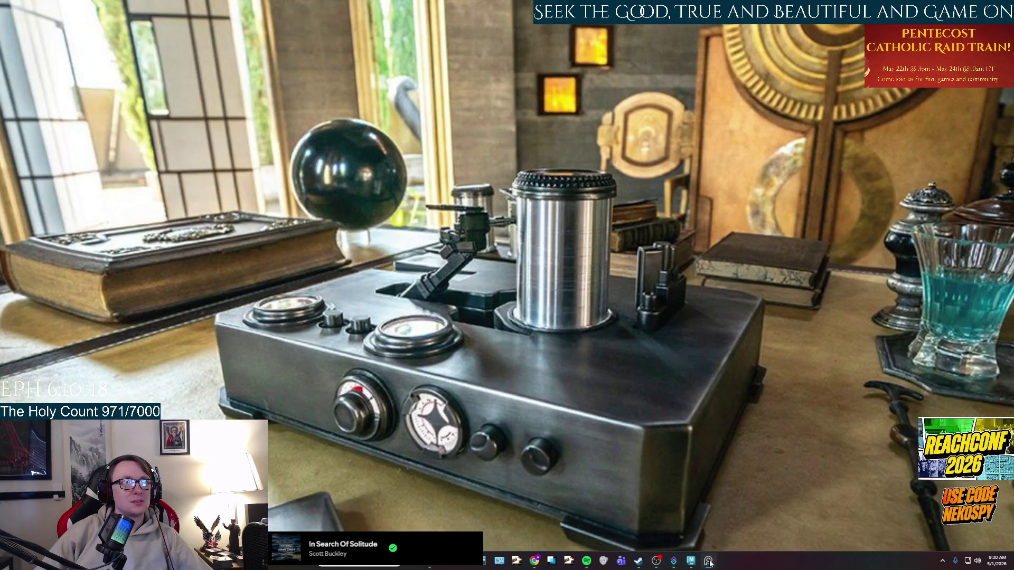
click(708, 562)
alt+drag(339, 248, 510, 251)
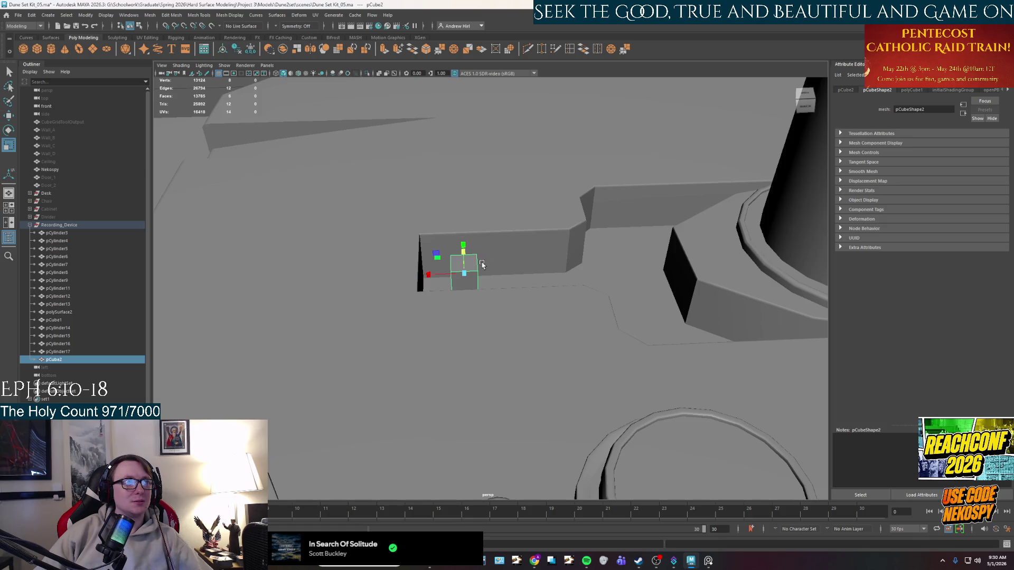
key(e)
drag(481, 251, 450, 245)
mouse_move(536, 314)
alt+mouse_down()
mouse_move(449, 238)
mouse_move(512, 332)
mouse_move(458, 388)
mouse_move(460, 373)
mouse_move(519, 385)
mouse_move(507, 322)
mouse_move(513, 337)
alt+mouse_up()
key(r)
key(w)
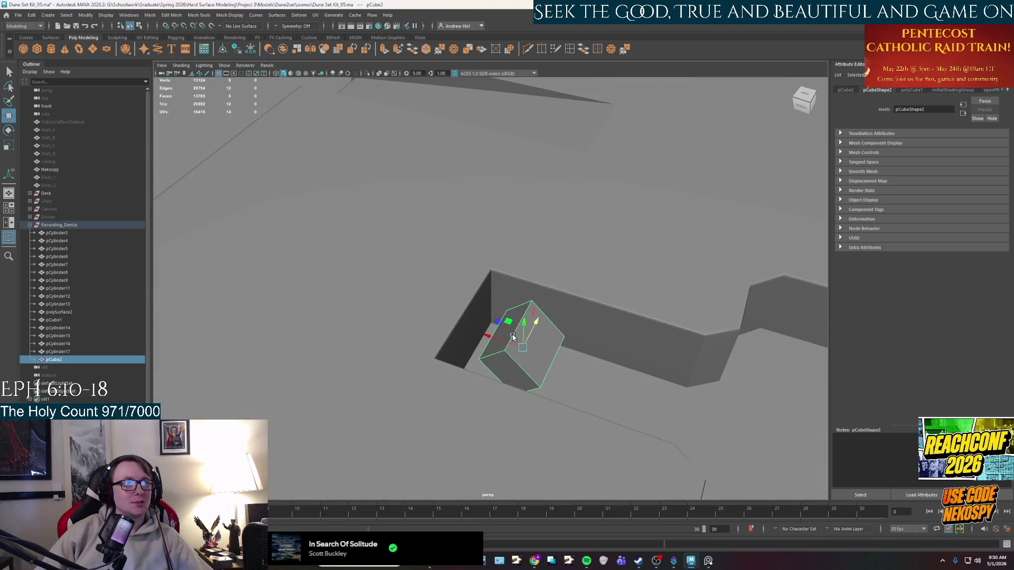
Step: Compare with the reference again, switch the cube to face mode and select its side face
click(709, 562)
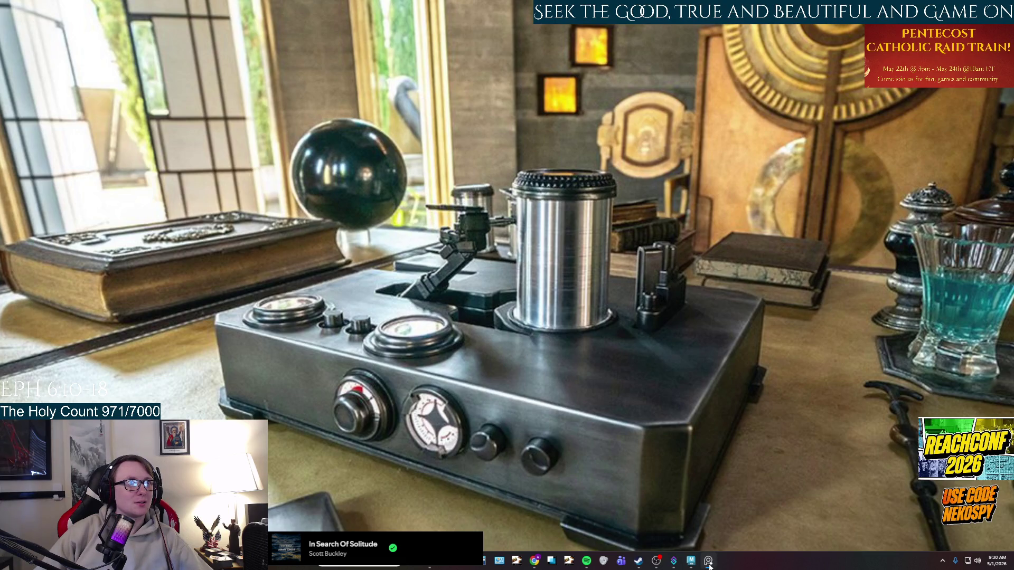
click(708, 561)
alt+drag(634, 309, 589, 327)
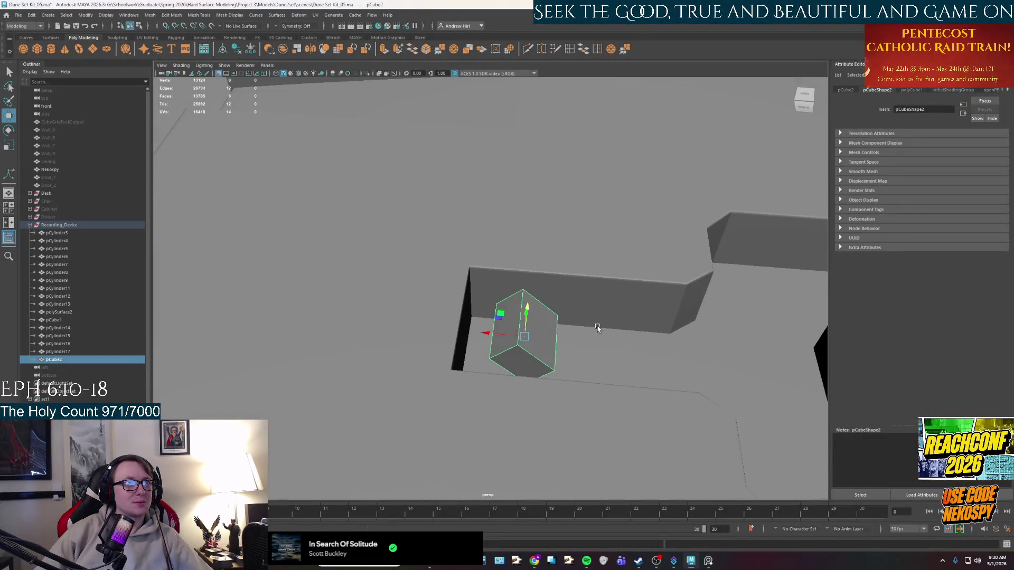
mouse_move(558, 342)
right_down()
mouse_move(554, 373)
mouse_move(528, 372)
right_up()
click(540, 339)
click(540, 340)
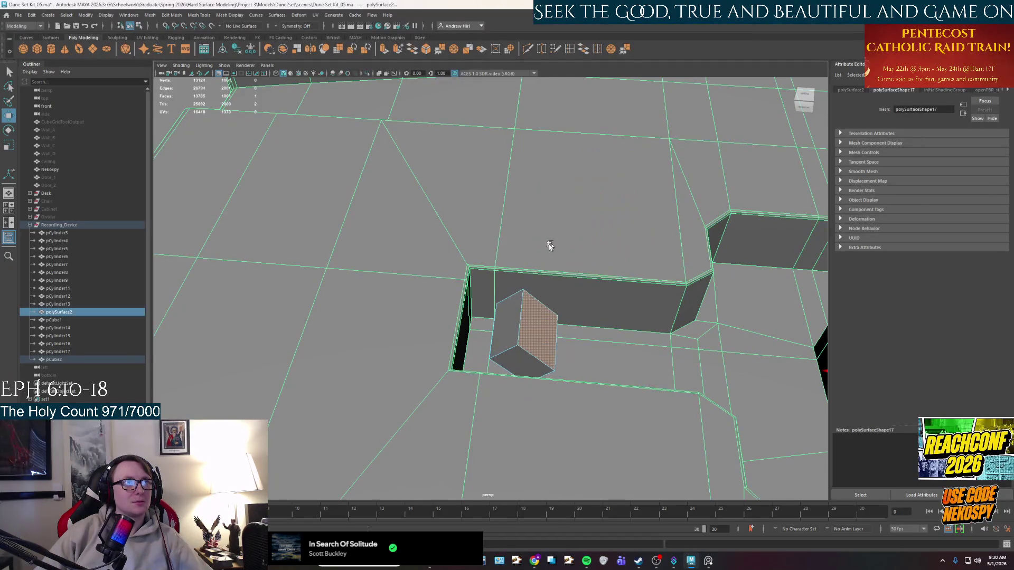
click(541, 325)
key(w)
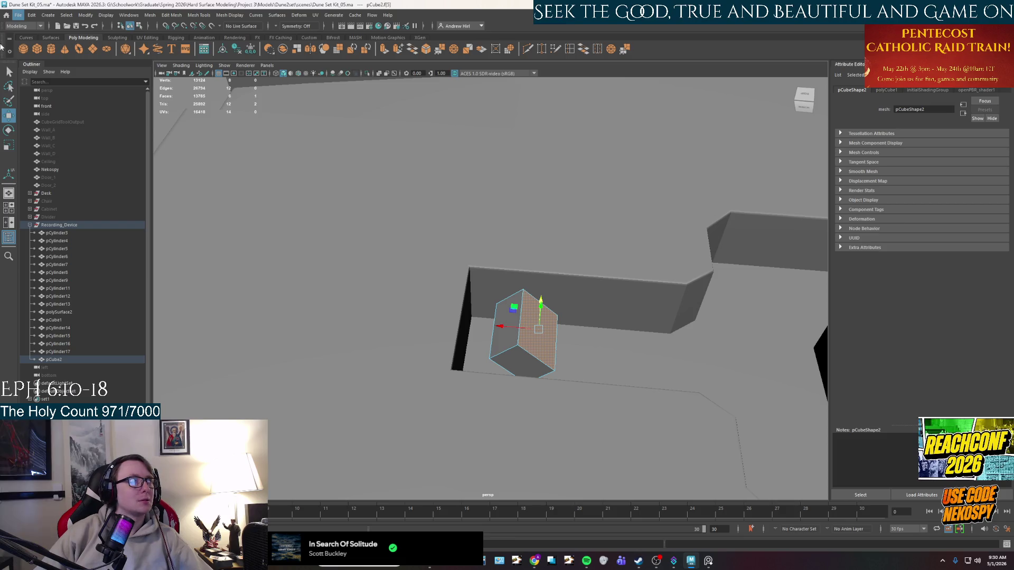
Step: Undo a trial face scale and set the Move Tool's Axis Orientation to Component
key(r)
drag(539, 329, 551, 327)
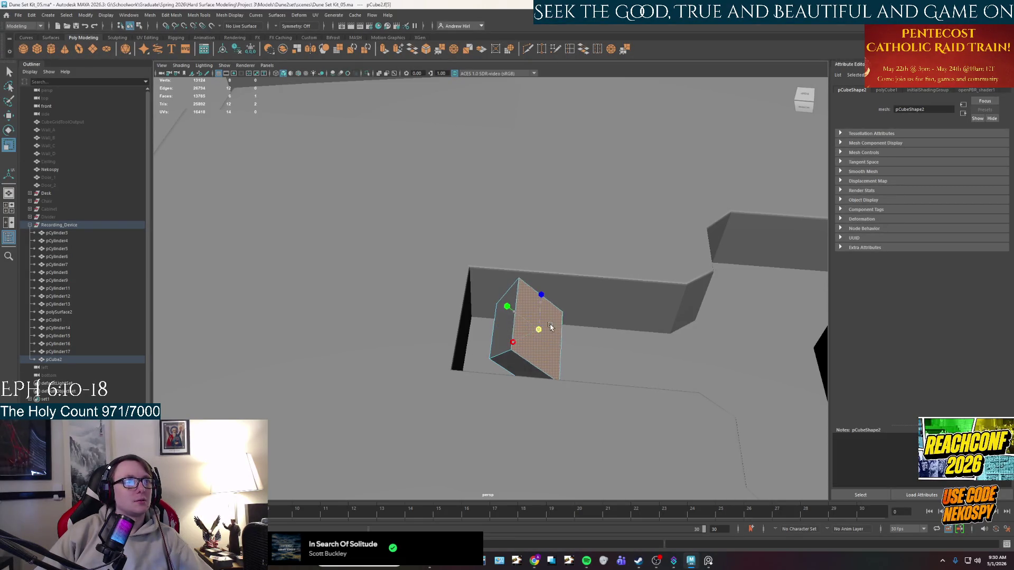
key(ctrl+z)
key(w)
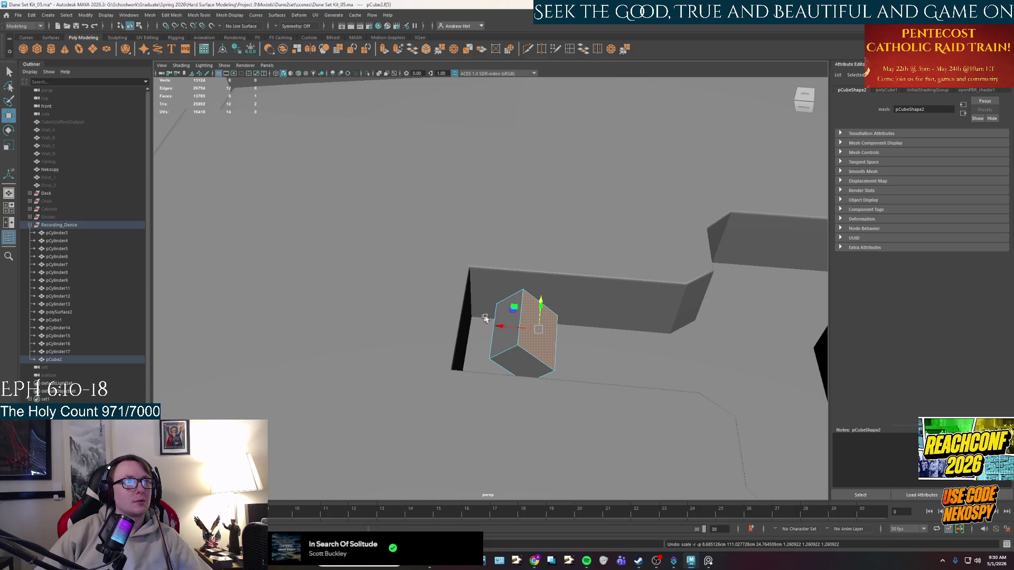
double_click(9, 115)
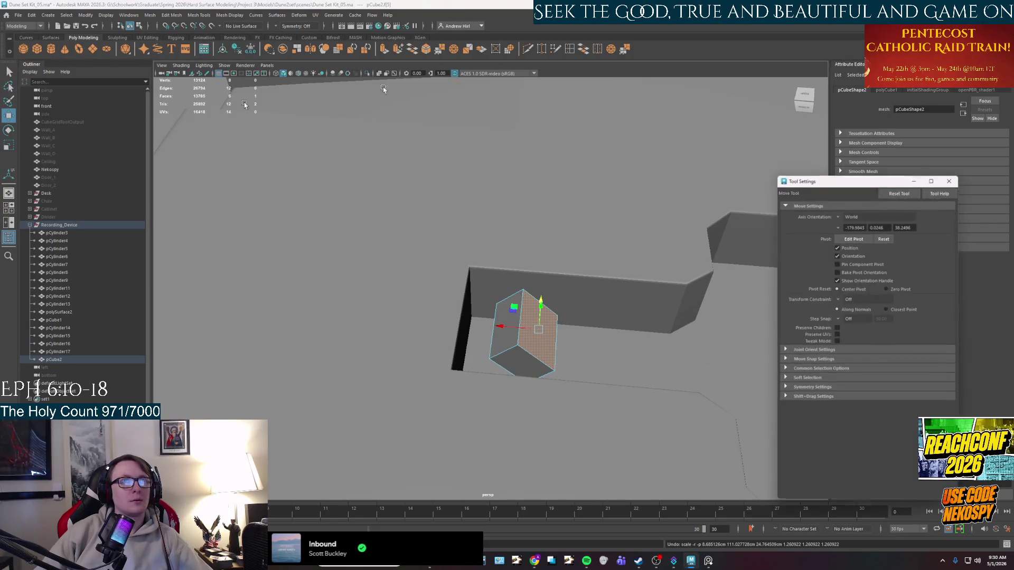
click(845, 216)
click(857, 238)
Step: Select the block's bottom end face and extrude it with Ctrl+E
mouse_move(556, 301)
alt+mouse_down()
mouse_move(634, 238)
mouse_move(646, 276)
alt+mouse_up()
mouse_move(500, 415)
alt+mouse_down()
mouse_move(540, 317)
mouse_move(527, 342)
mouse_move(489, 323)
alt+mouse_up()
click(507, 346)
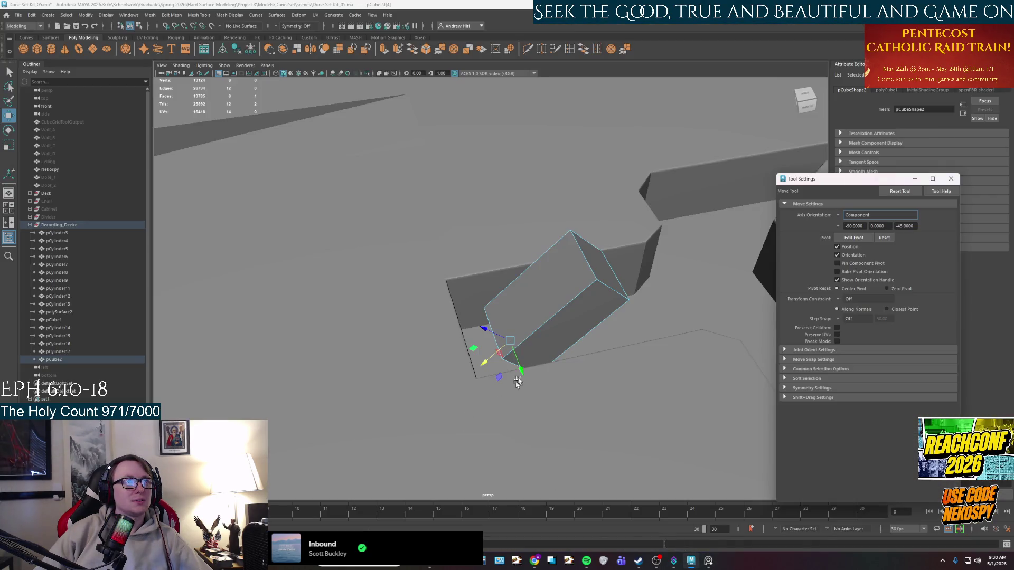
alt+drag(499, 357, 539, 323)
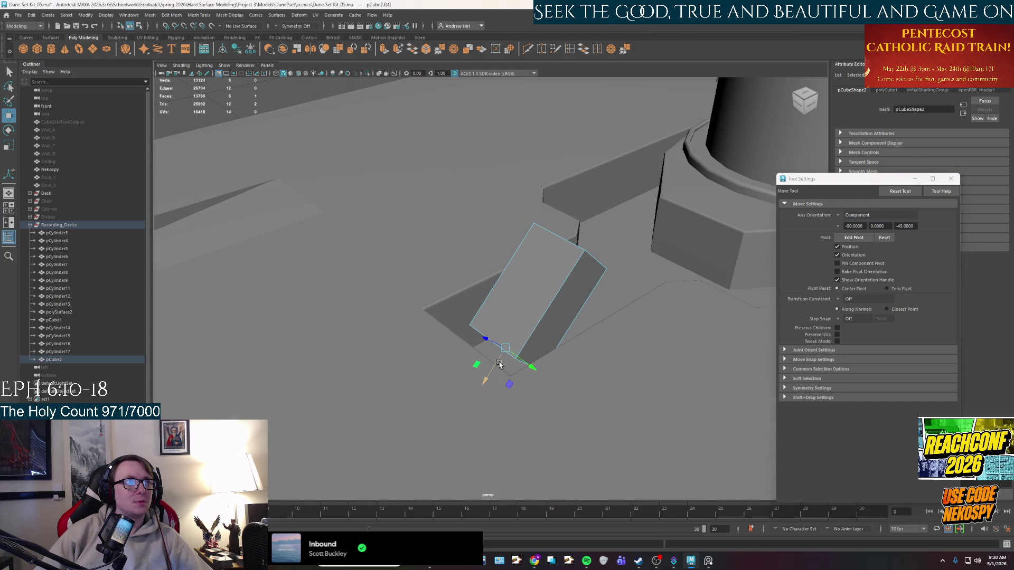
key(ctrl+e)
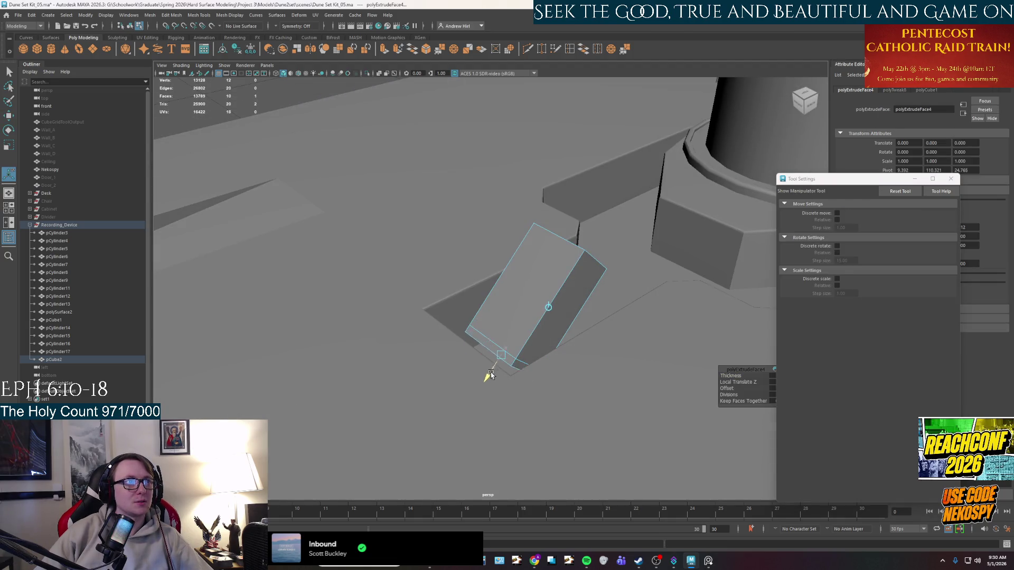
Step: Return the cube to object mode and set the move axes back to World
mouse_move(479, 389)
alt+mouse_down()
mouse_move(484, 379)
mouse_move(458, 367)
mouse_move(432, 329)
mouse_move(437, 351)
alt+mouse_up()
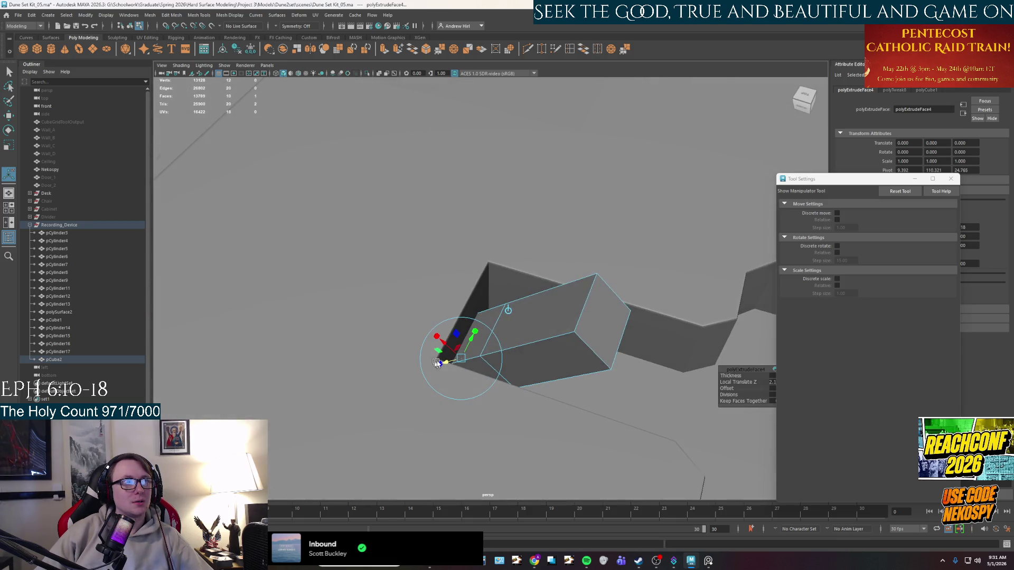
right_drag(436, 344, 549, 331)
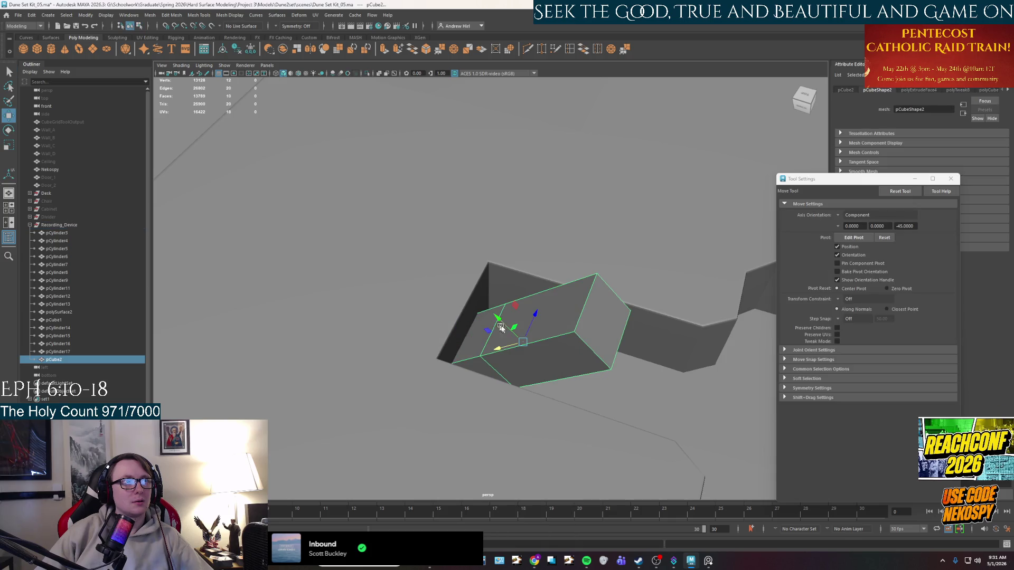
click(842, 216)
click(861, 231)
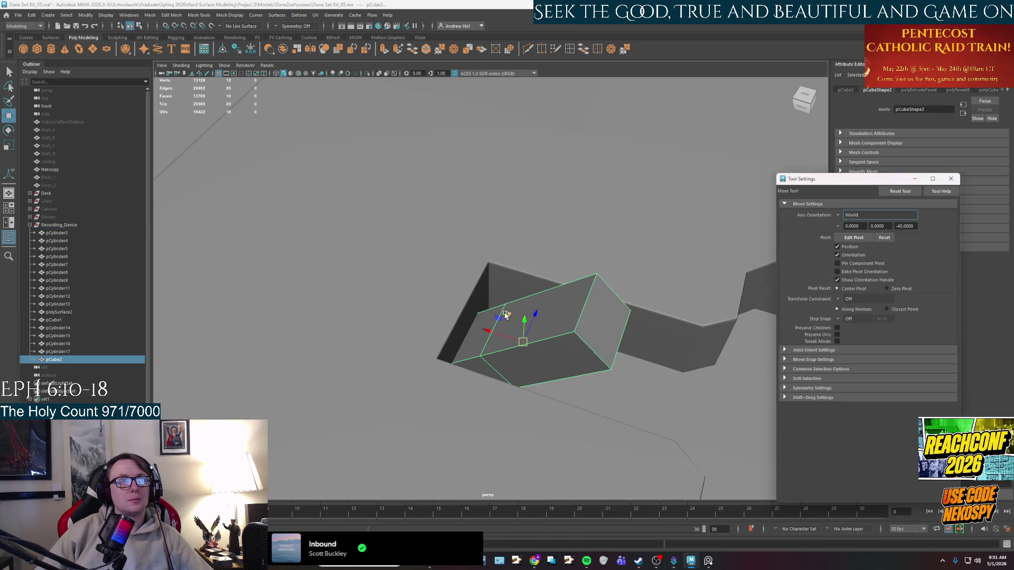
alt+drag(487, 334, 506, 329)
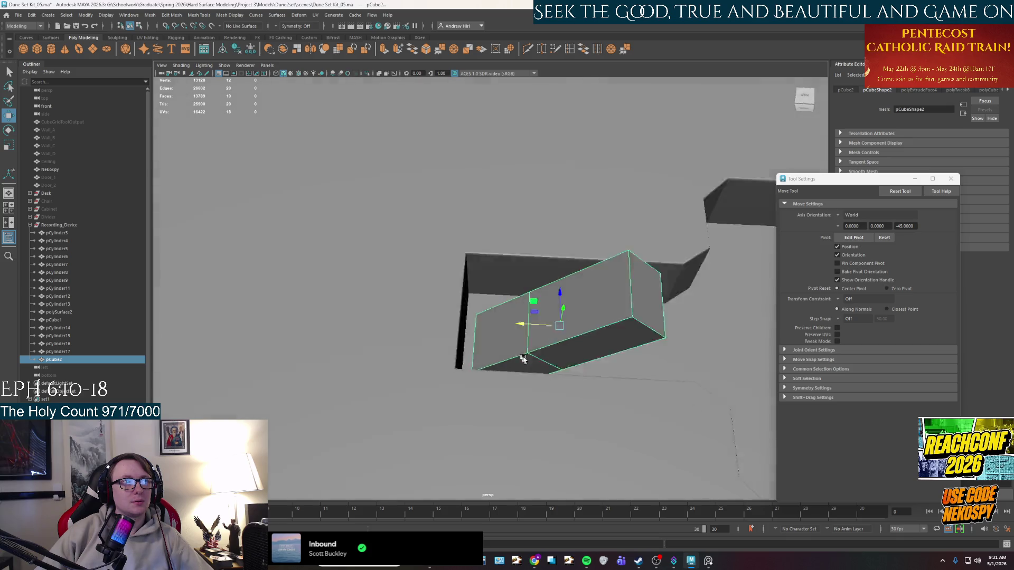
Step: Select the block's end faces, extrude them, and orbit to inspect the new section
key(F11)
click(507, 317)
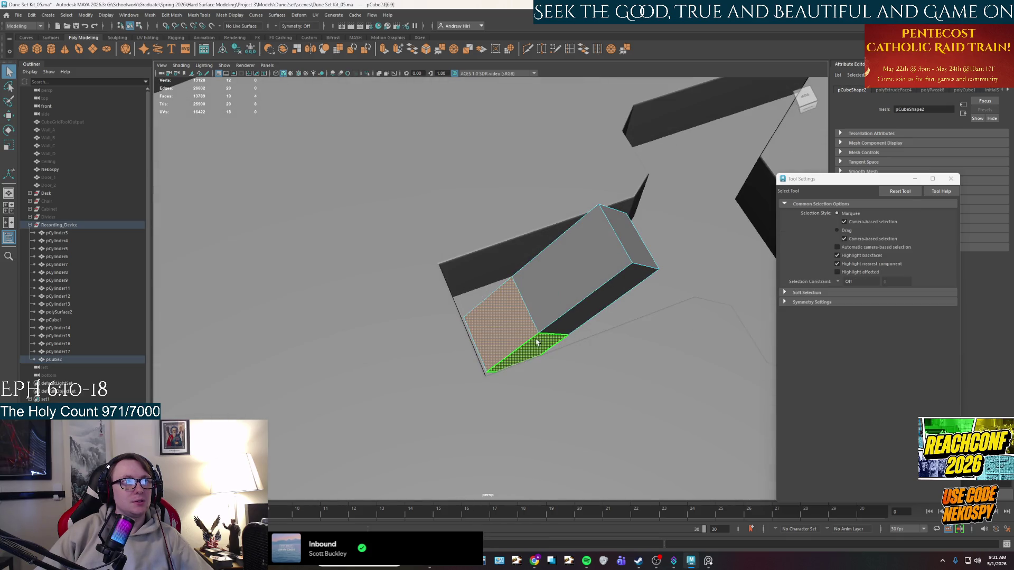
shift+click(538, 342)
key(ctrl+e)
alt+drag(551, 330, 587, 338)
alt+drag(492, 301, 563, 386)
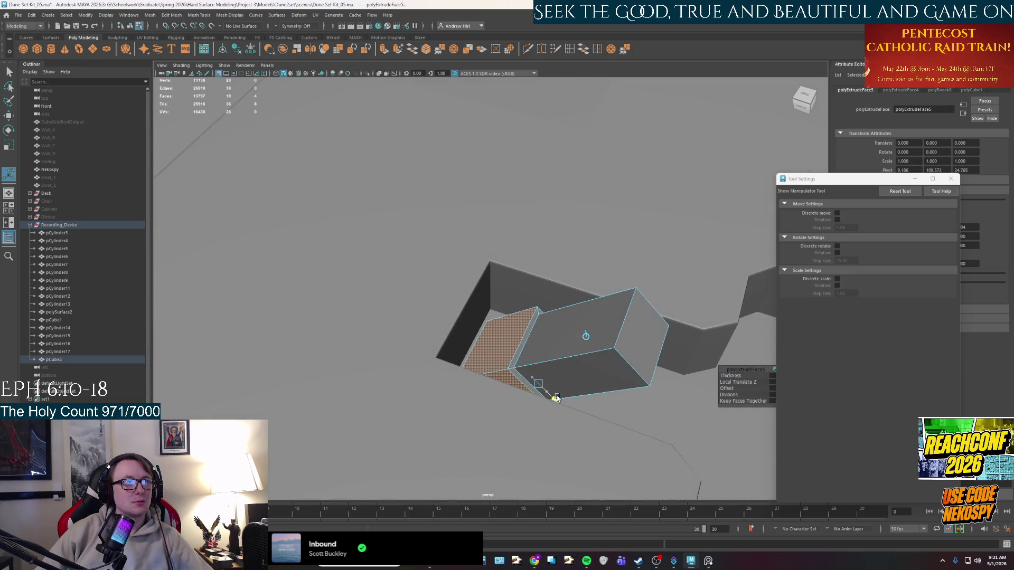
mouse_move(567, 403)
alt+mouse_down()
mouse_move(486, 358)
mouse_move(565, 356)
alt+mouse_up()
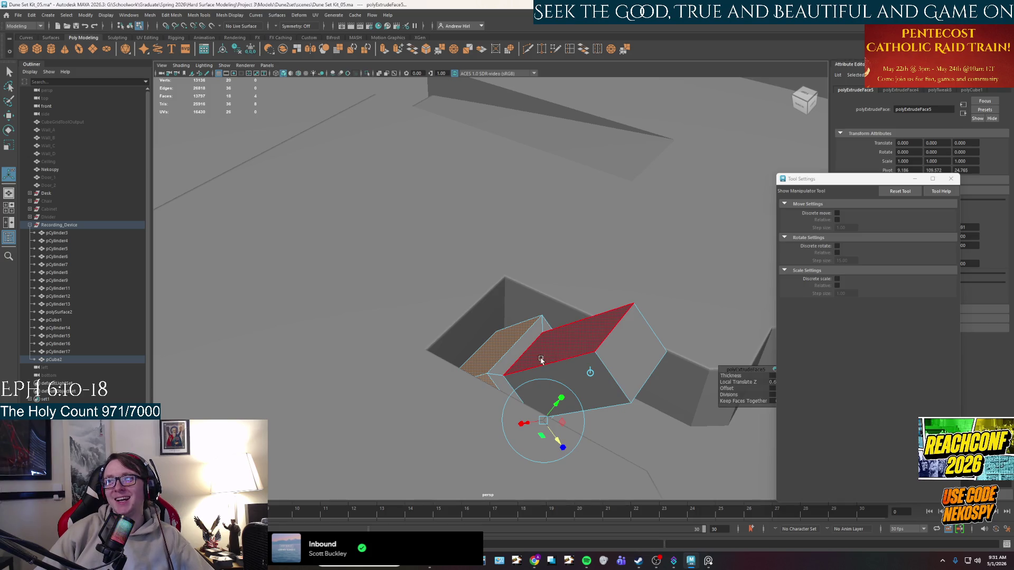
alt+drag(541, 360, 495, 362)
Step: Switch to object selection and toggle the move axes between Component and World
right_click(494, 361)
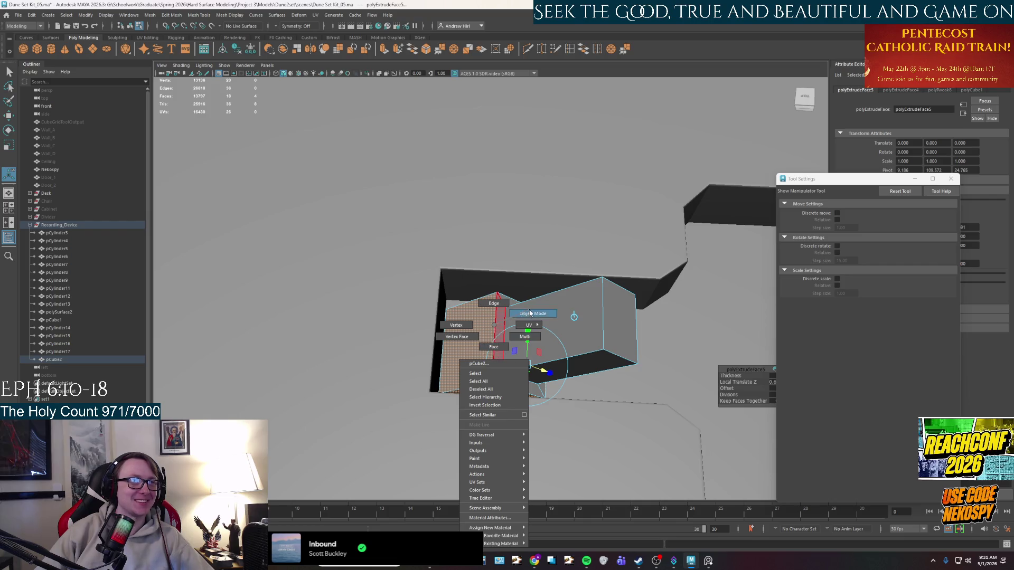
click(530, 314)
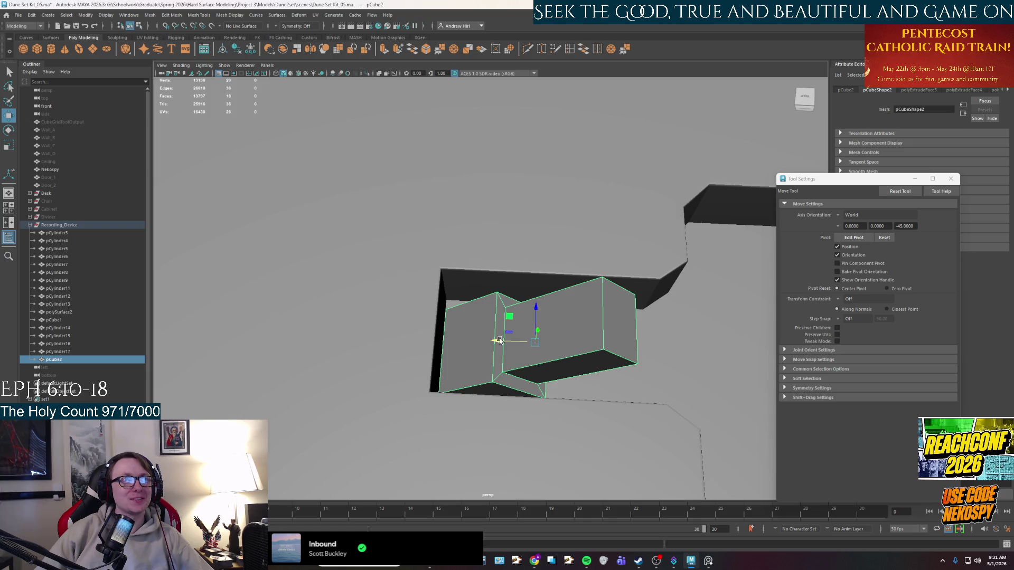
mouse_move(498, 341)
alt+mouse_down()
mouse_move(379, 338)
mouse_move(470, 295)
alt+mouse_up()
click(838, 217)
click(864, 237)
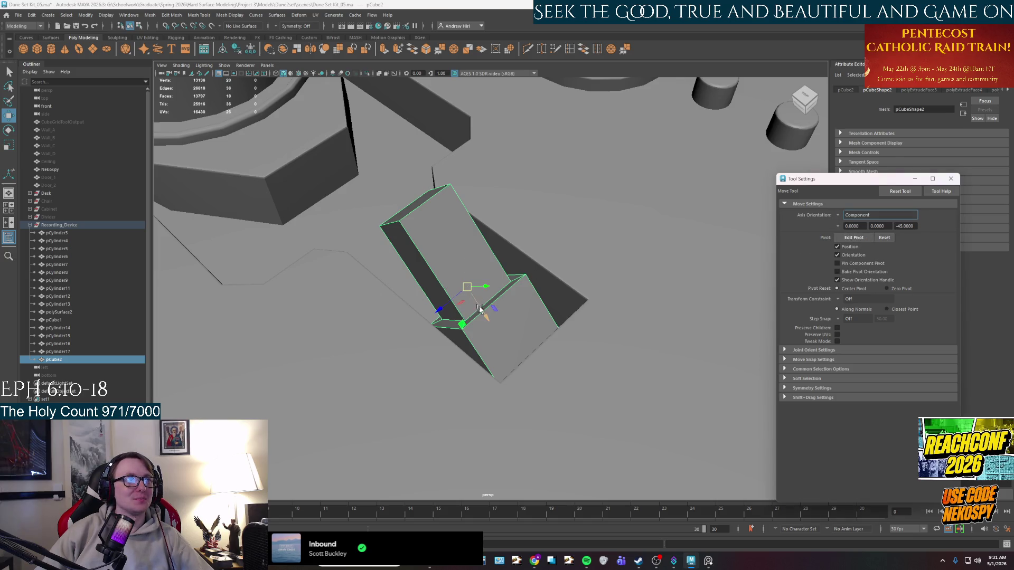
alt+drag(480, 309, 546, 338)
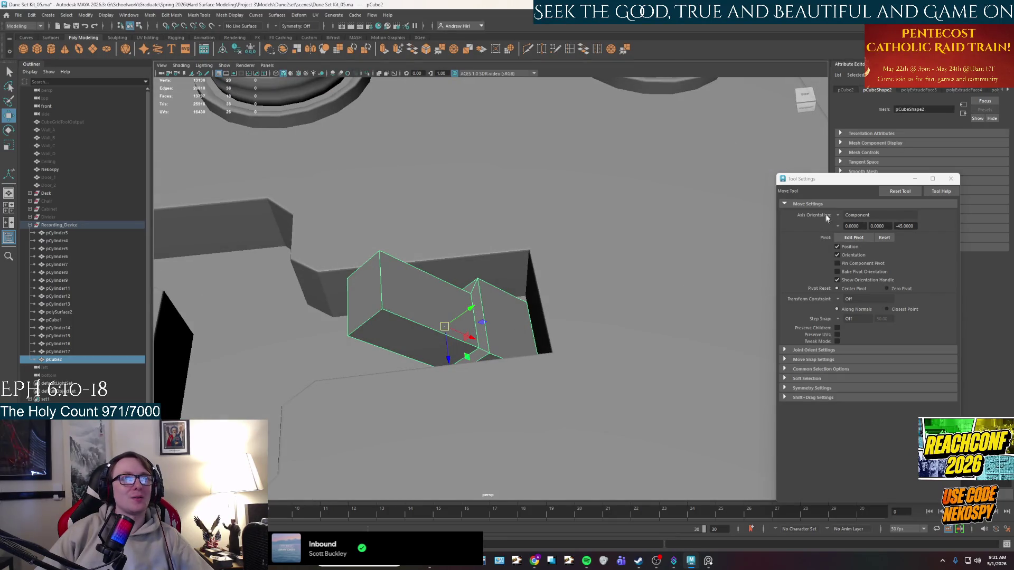
click(839, 217)
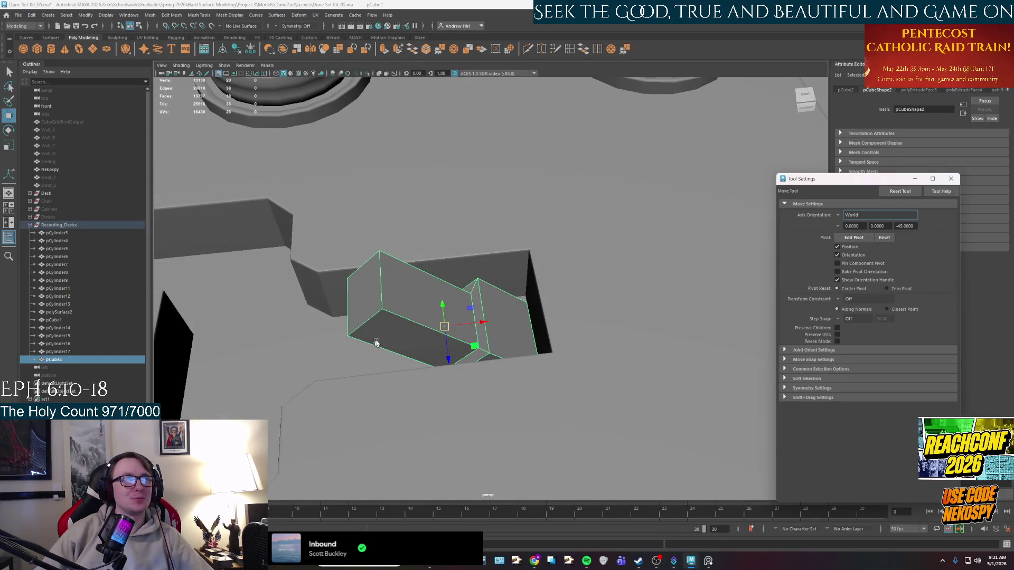
mouse_move(485, 325)
alt+mouse_down()
mouse_move(321, 339)
mouse_move(268, 332)
mouse_move(350, 317)
mouse_move(502, 352)
mouse_move(636, 454)
alt+mouse_up()
Step: Select the end face, align the move axes to it and push it slightly outward
alt+drag(550, 364, 521, 319)
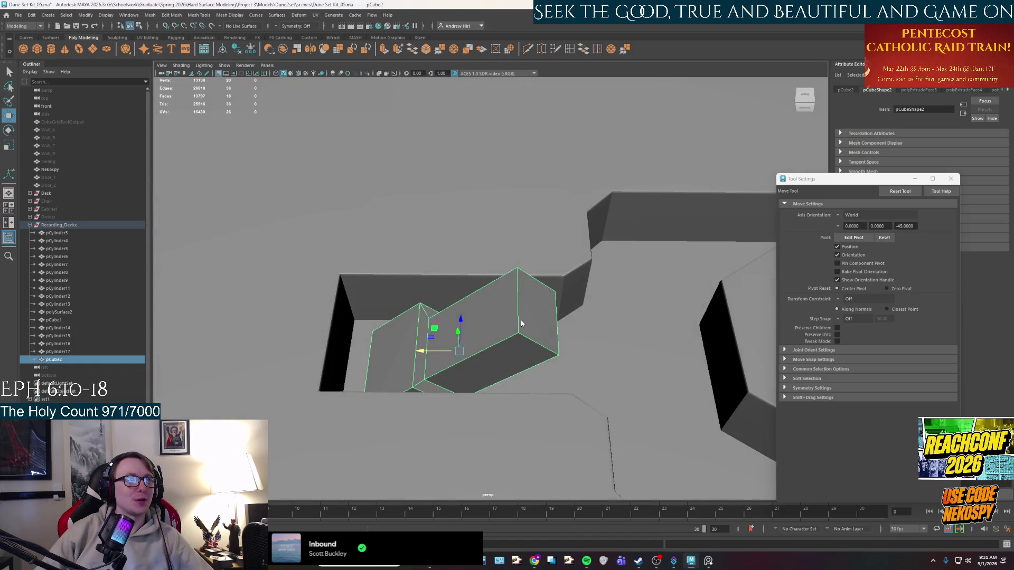
key(q)
key(F11)
click(537, 318)
key(w)
click(852, 215)
click(847, 232)
mouse_move(566, 298)
mouse_down()
mouse_move(558, 331)
mouse_move(541, 346)
mouse_up()
mouse_move(434, 317)
right_down()
mouse_move(472, 306)
mouse_move(476, 350)
right_up()
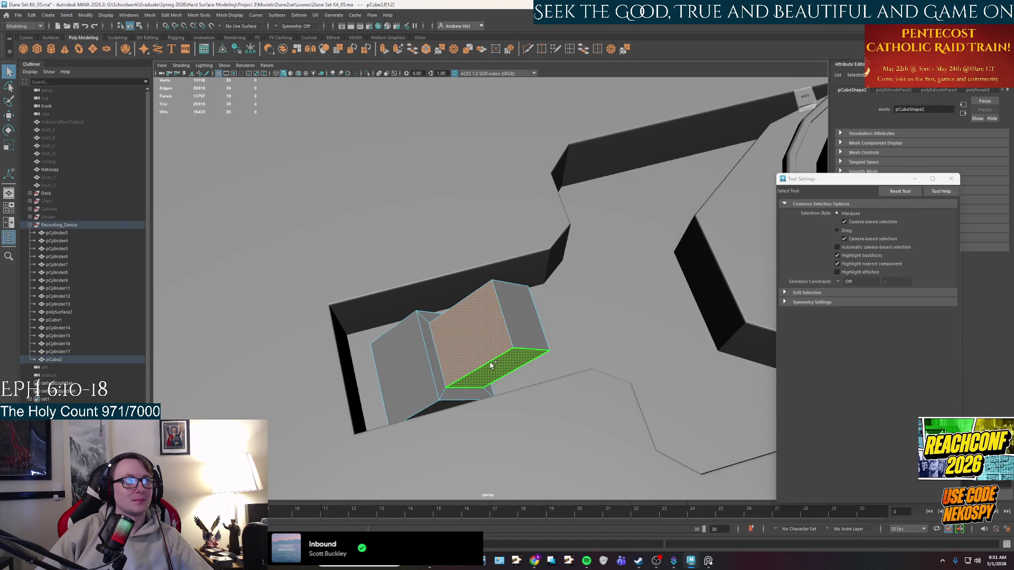
Step: Add the bottom face to the selection and compare the block with the PureRef photo
key(e)
key(r)
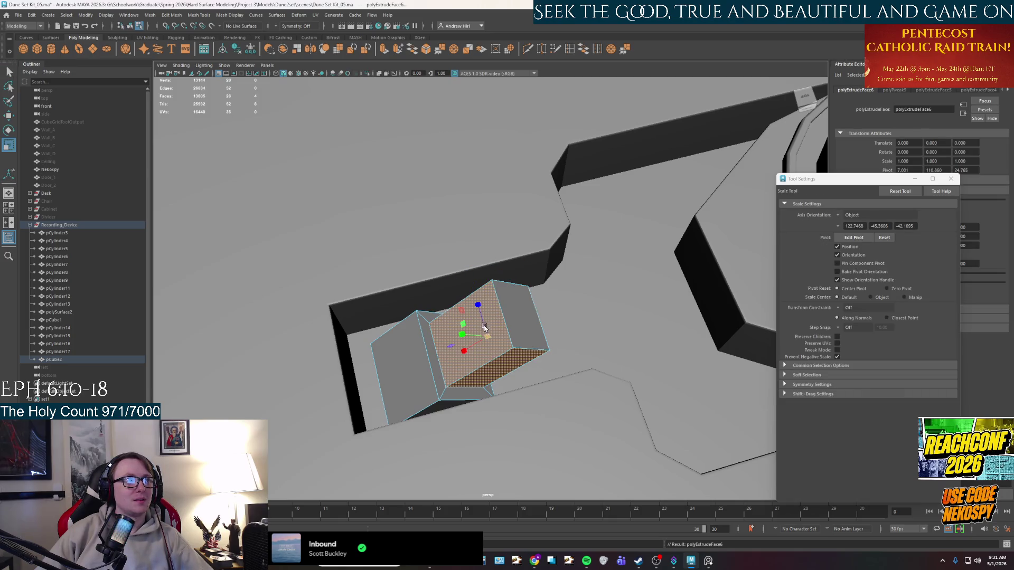
shift+click(499, 366)
mouse_move(482, 336)
alt+mouse_down()
mouse_move(457, 312)
mouse_move(485, 357)
alt+mouse_up()
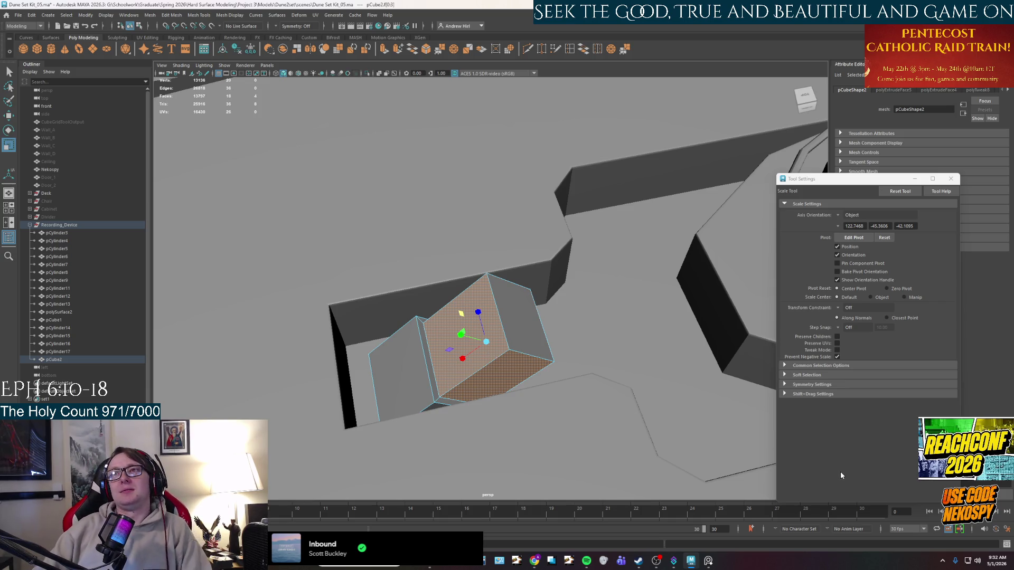
click(707, 561)
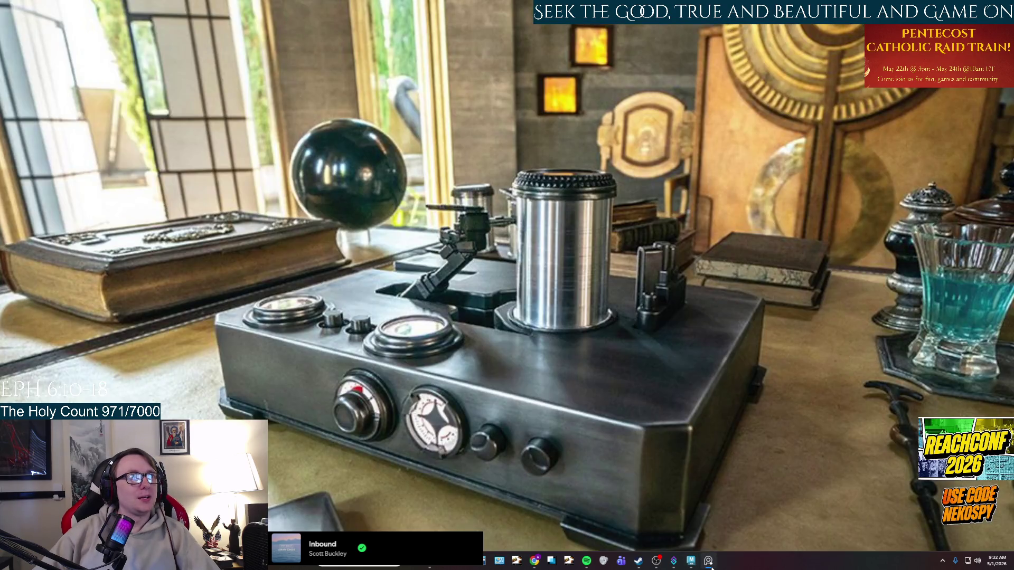
click(707, 561)
Step: Select the block's end face and extrude it with Ctrl+E
right_drag(487, 326, 546, 339)
mouse_move(548, 340)
alt+mouse_down()
mouse_move(517, 328)
mouse_move(544, 299)
alt+mouse_up()
click(517, 328)
key(ctrl+e)
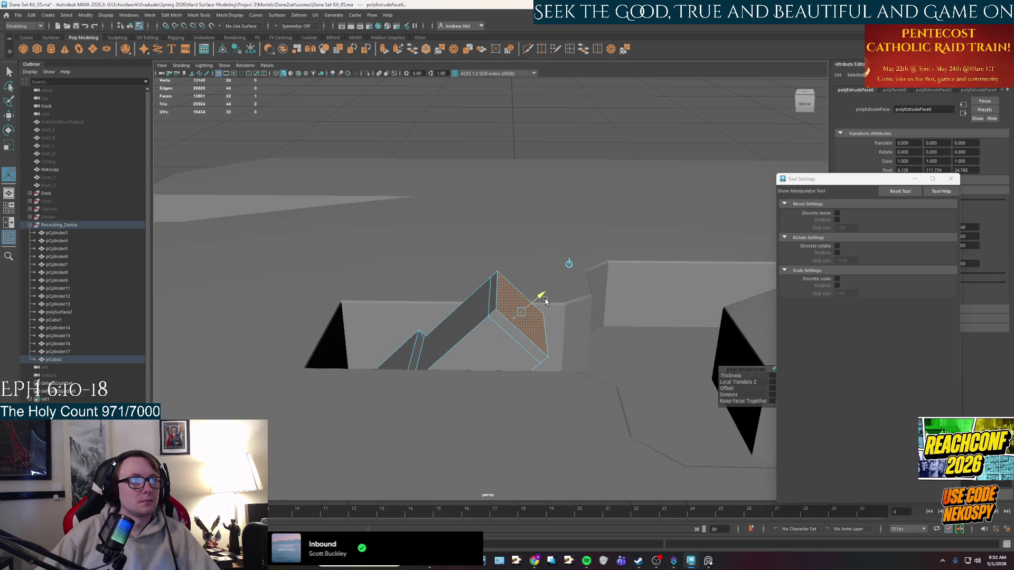
Step: Extrude the end face again using local orientation and confirm the extrusion
key(q)
mouse_move(540, 309)
alt+mouse_down()
mouse_move(506, 354)
mouse_move(538, 302)
alt+mouse_up()
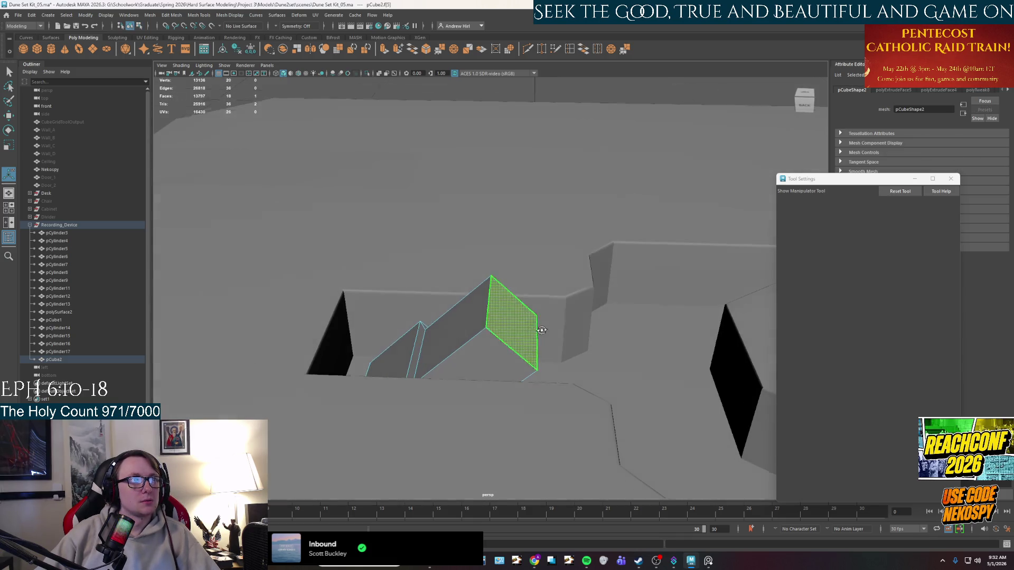
key(w)
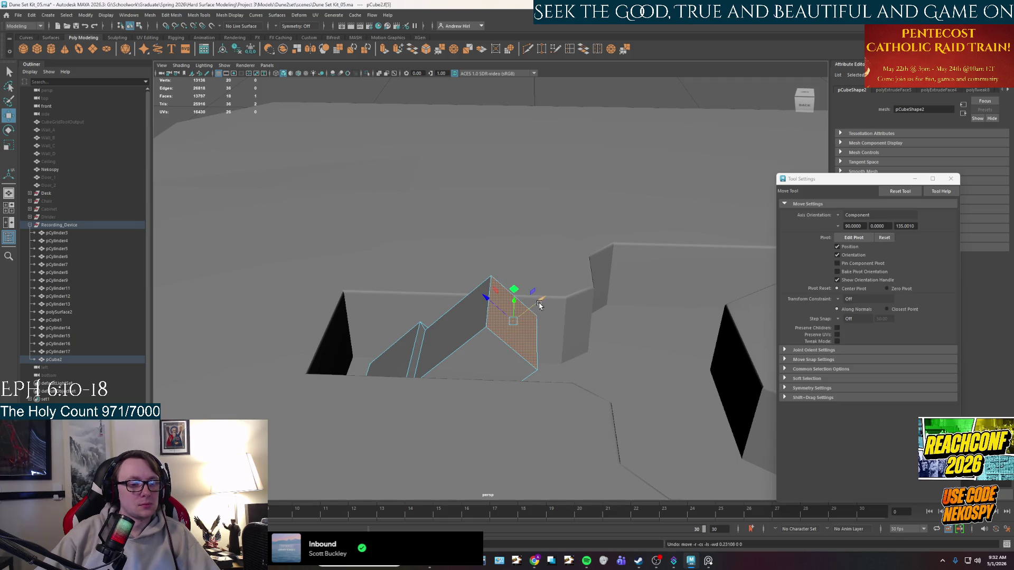
key(ctrl+e)
alt+drag(539, 305, 457, 315)
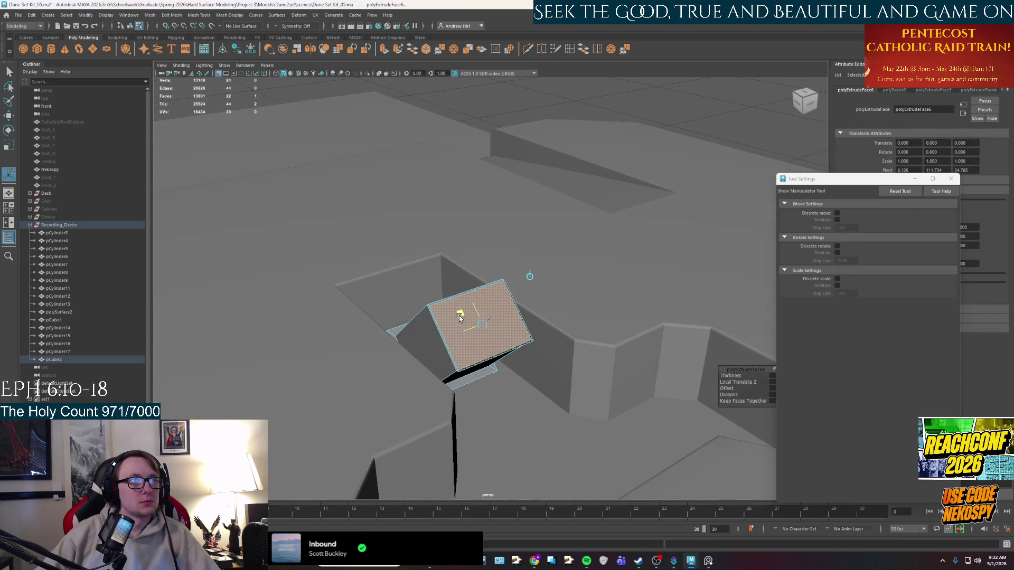
click(460, 316)
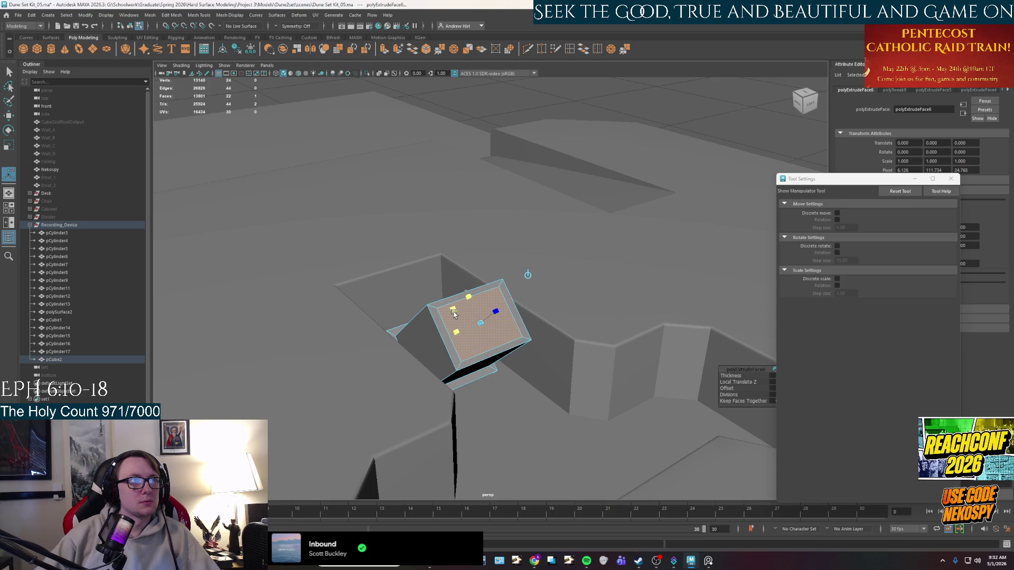
alt+drag(452, 313, 527, 340)
click(535, 304)
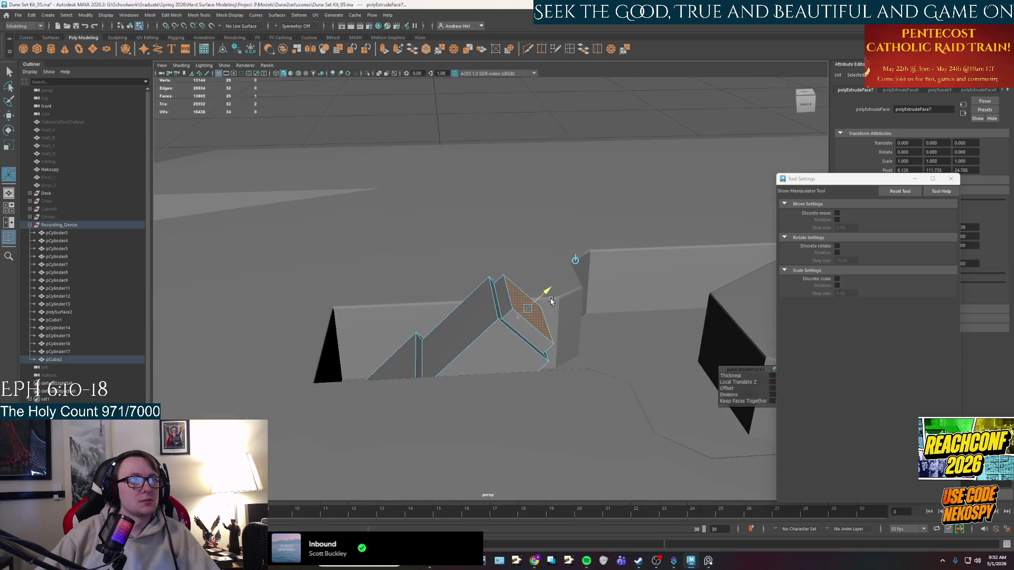
Step: Extrude once more, inset the face slightly, and check the reference photo
alt+drag(577, 336, 527, 339)
key(ctrl+e)
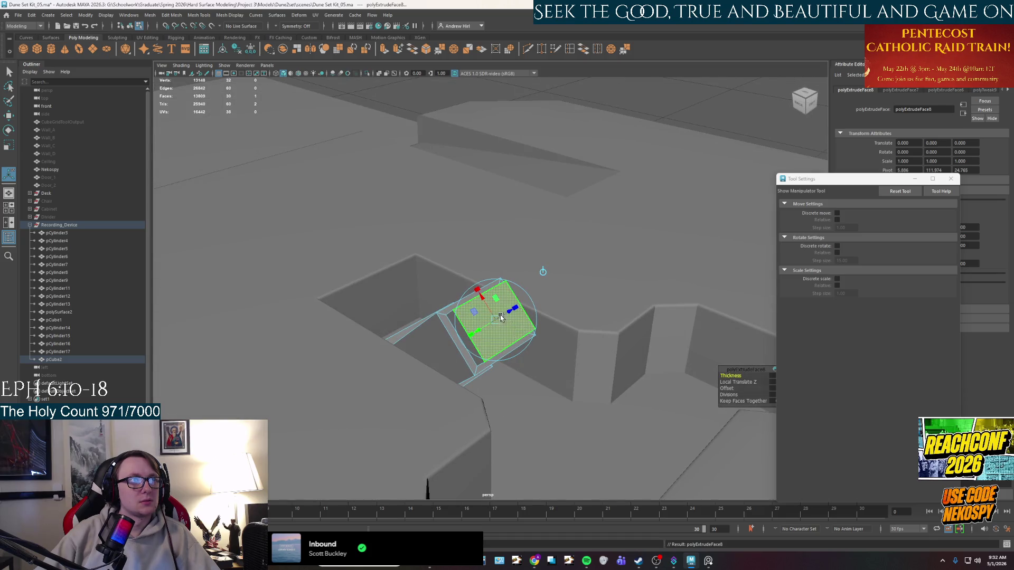
click(477, 293)
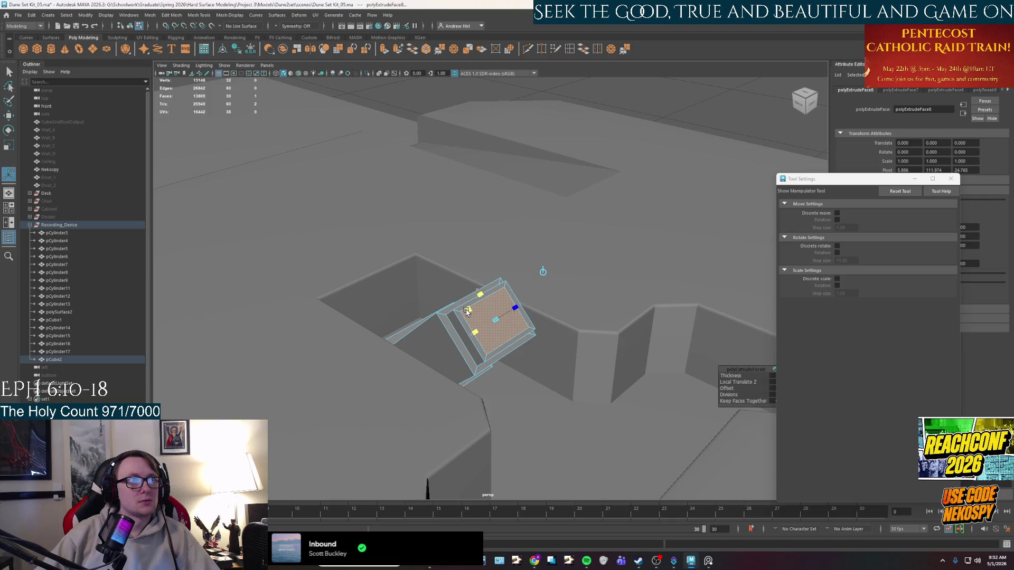
mouse_move(468, 310)
mouse_down()
mouse_move(542, 304)
mouse_move(600, 267)
mouse_move(522, 315)
mouse_move(554, 340)
mouse_up()
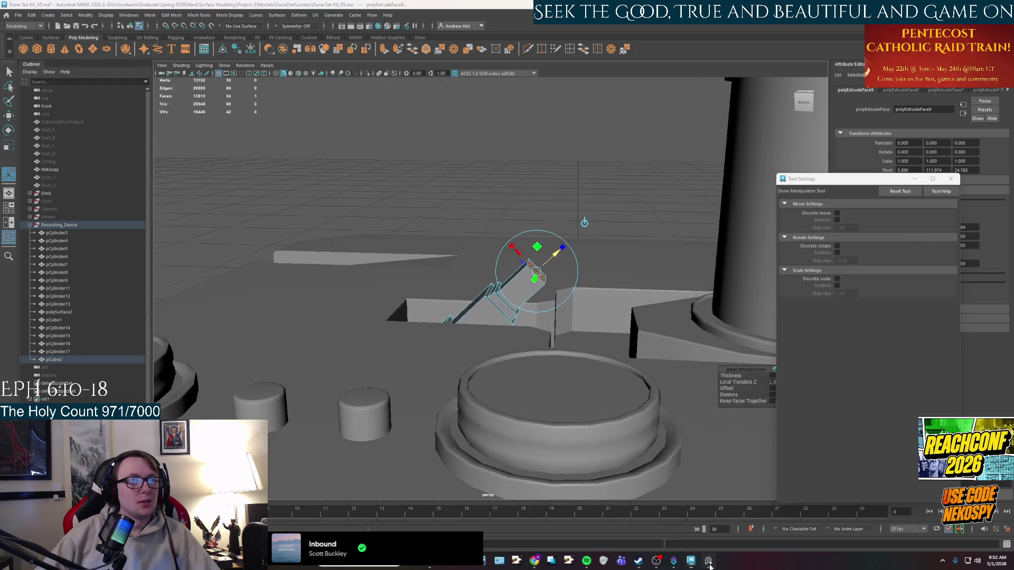
click(709, 562)
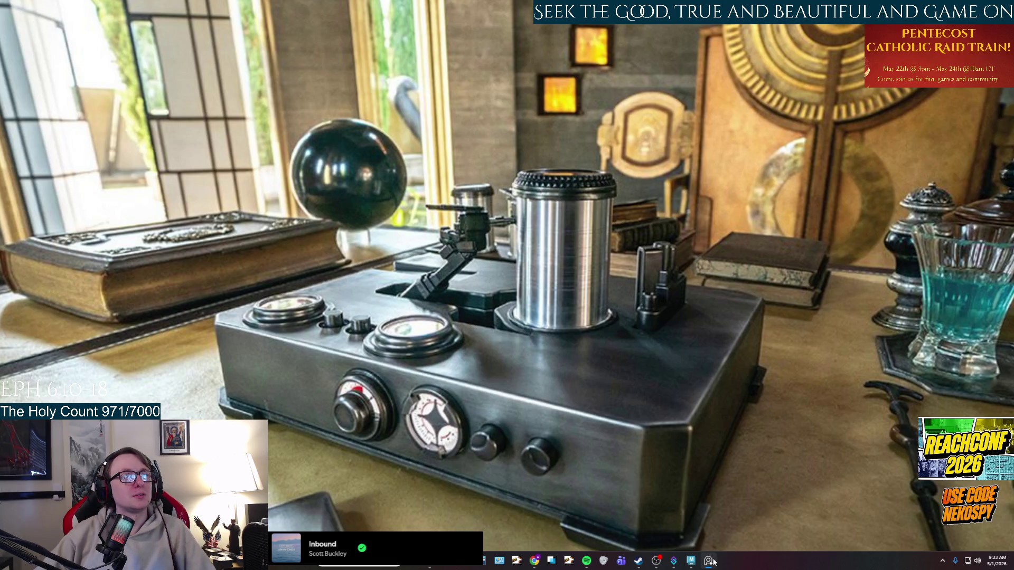
click(711, 562)
Step: Pull the end face out to Local Translate Z about 7.1, forming a long arm toward the cylinder
mouse_move(553, 254)
mouse_down()
mouse_move(642, 162)
mouse_move(512, 305)
mouse_up()
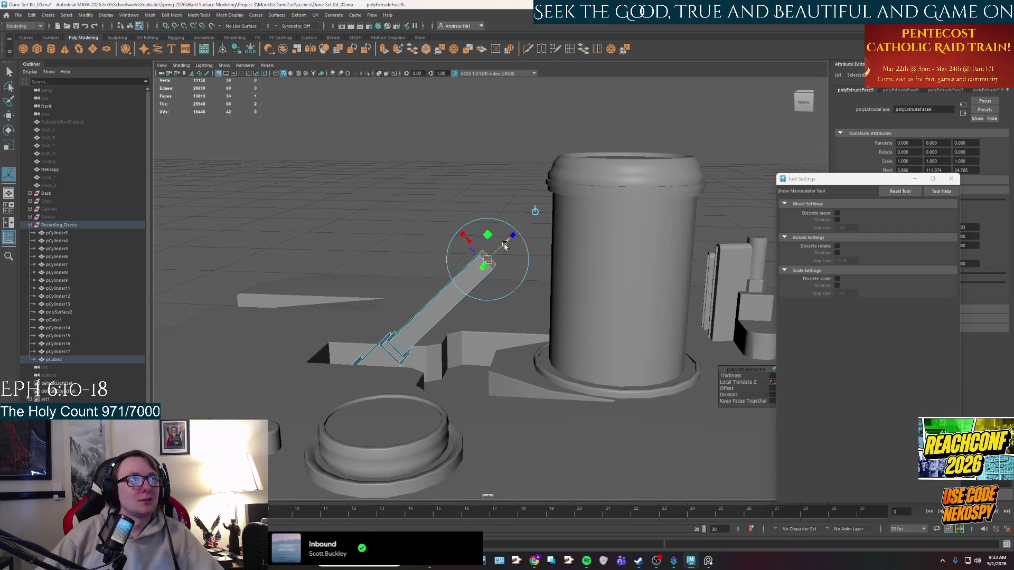
alt+drag(505, 246, 491, 317)
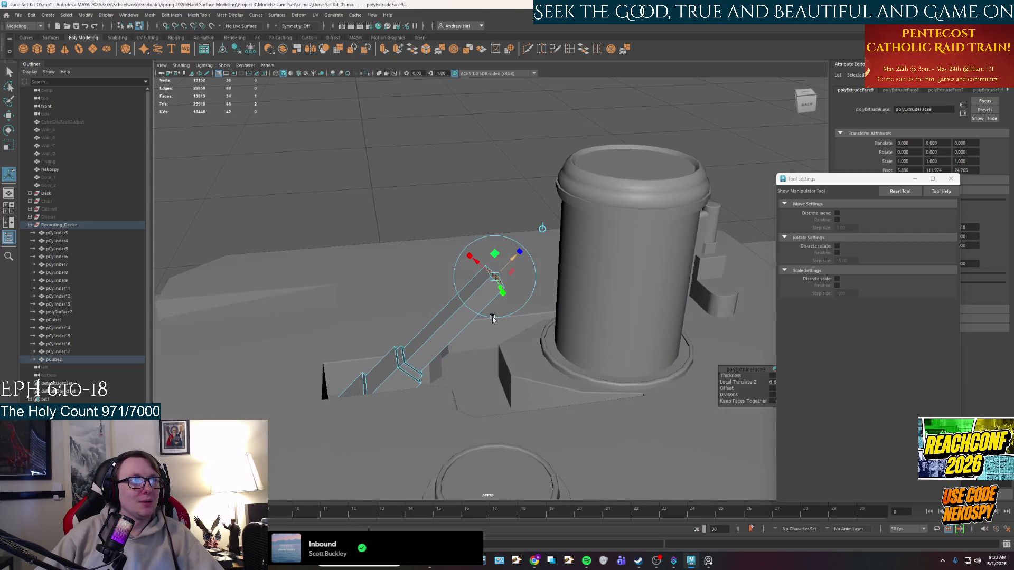
click(708, 562)
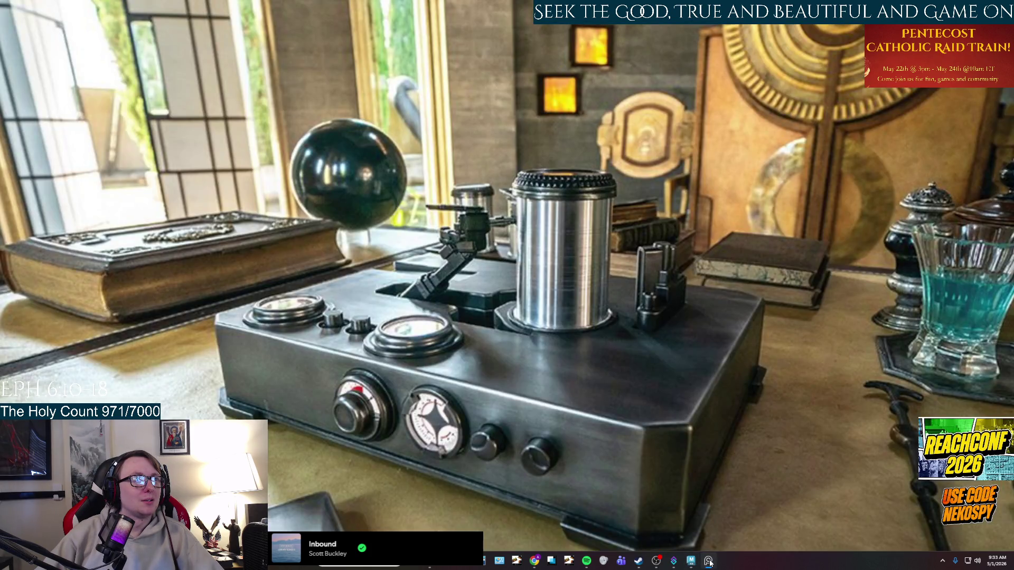
click(709, 561)
scroll(578, 324, up, 3)
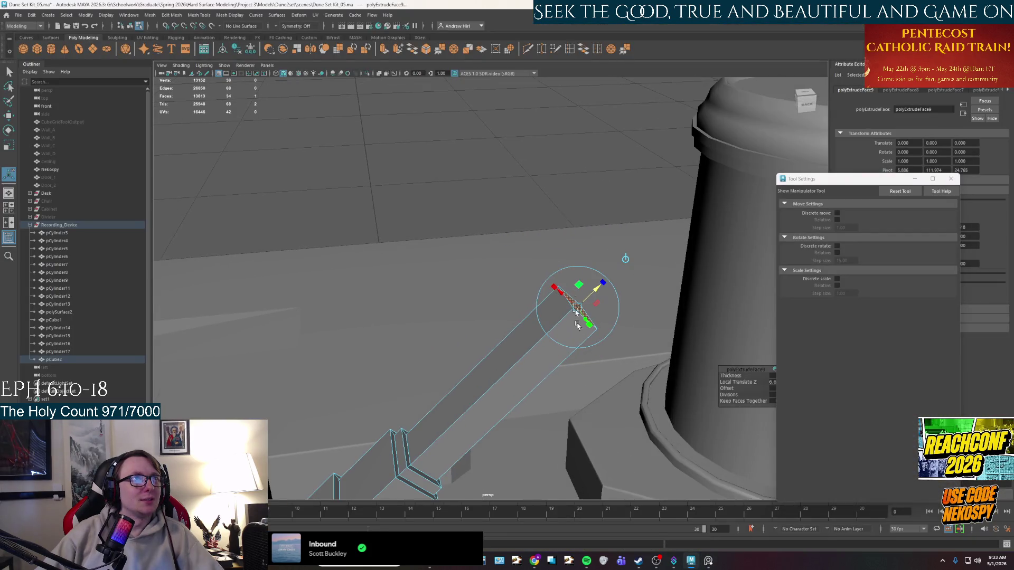
click(559, 119)
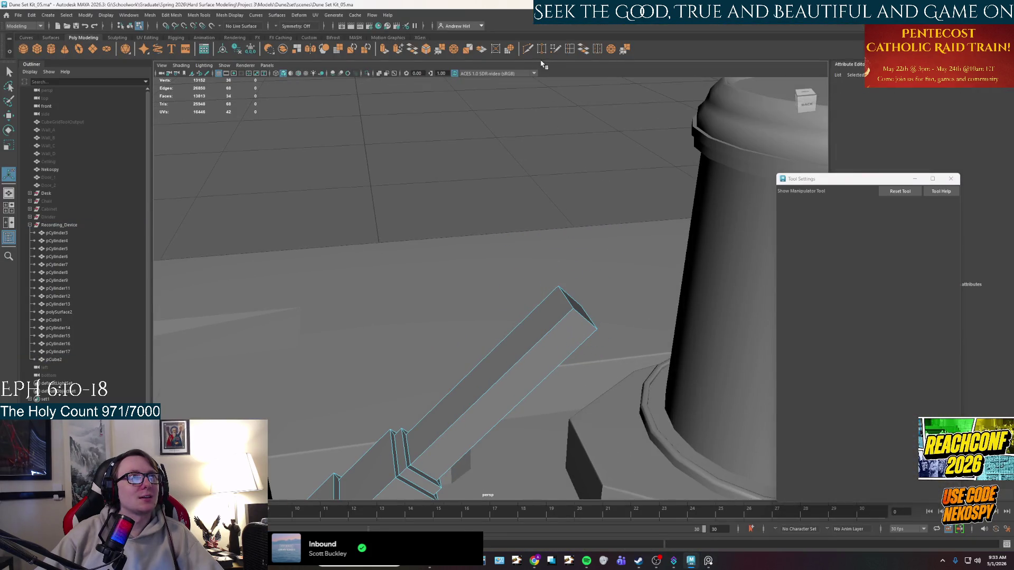
click(573, 50)
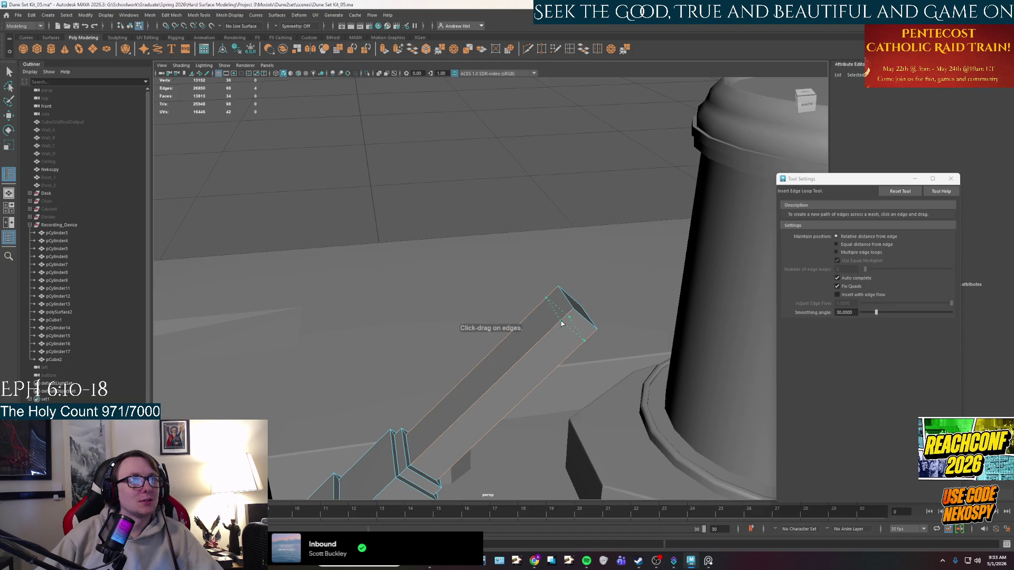
Step: Insert two edge loops near the arm's tip and check against the reference
click(562, 323)
key(F8)
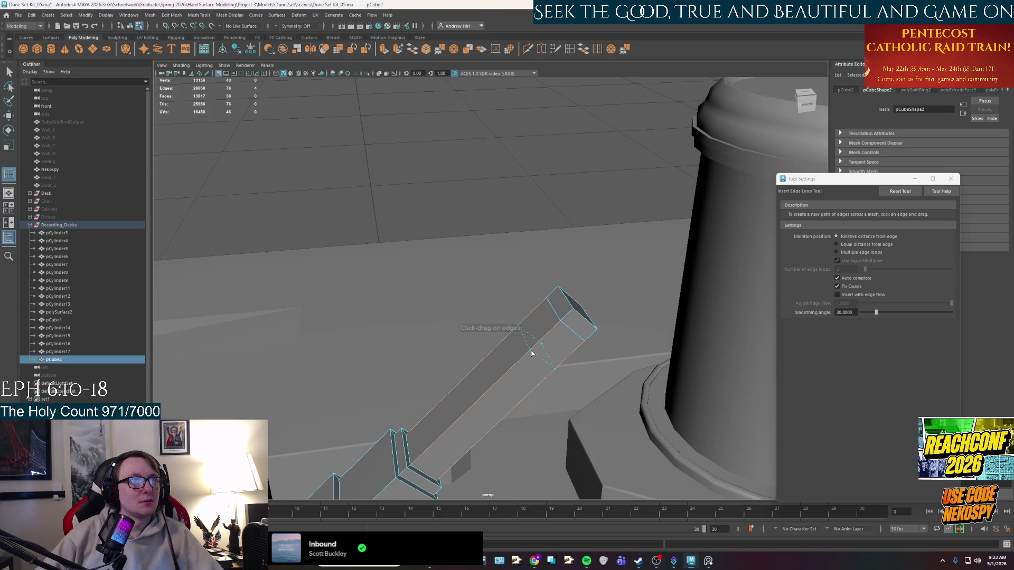
click(533, 351)
click(710, 562)
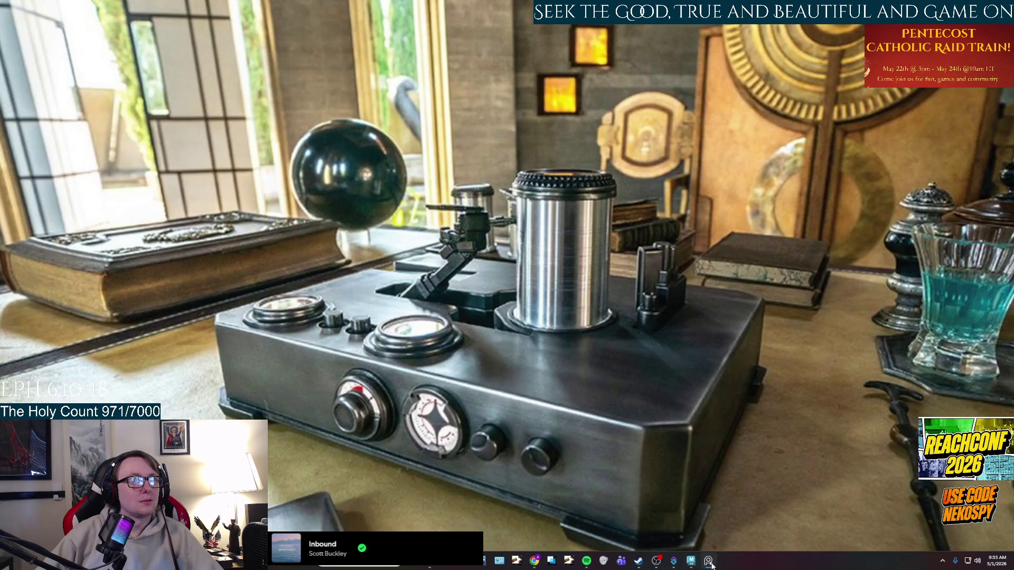
click(709, 562)
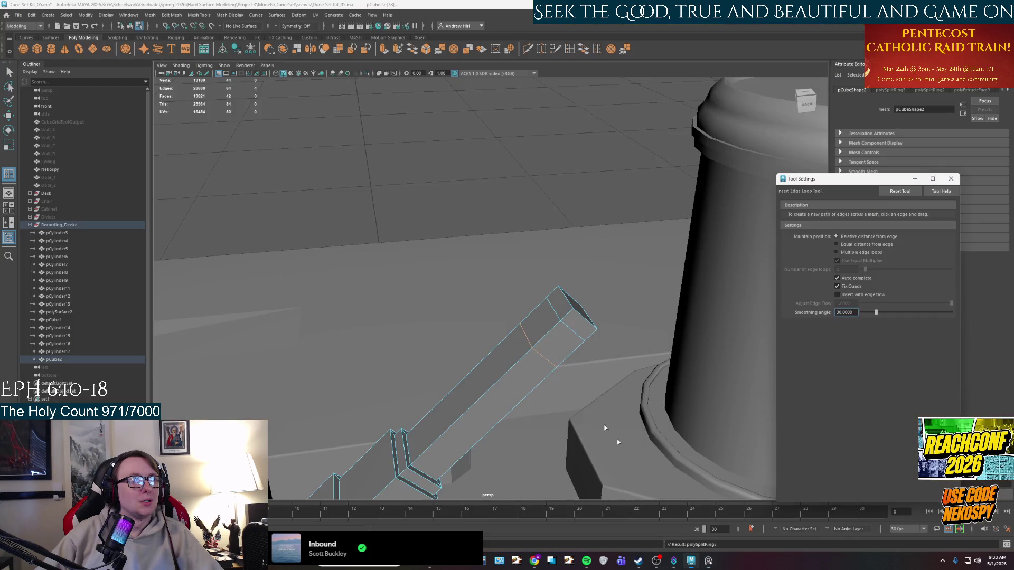
Step: Select a face near the tip and extrude it twice to start the block head
right_drag(555, 313, 549, 330)
click(549, 329)
key(ctrl+e)
mouse_move(524, 337)
alt+mouse_down()
mouse_move(584, 355)
mouse_move(521, 294)
mouse_move(577, 318)
alt+mouse_up()
click(584, 347)
key(ctrl+e)
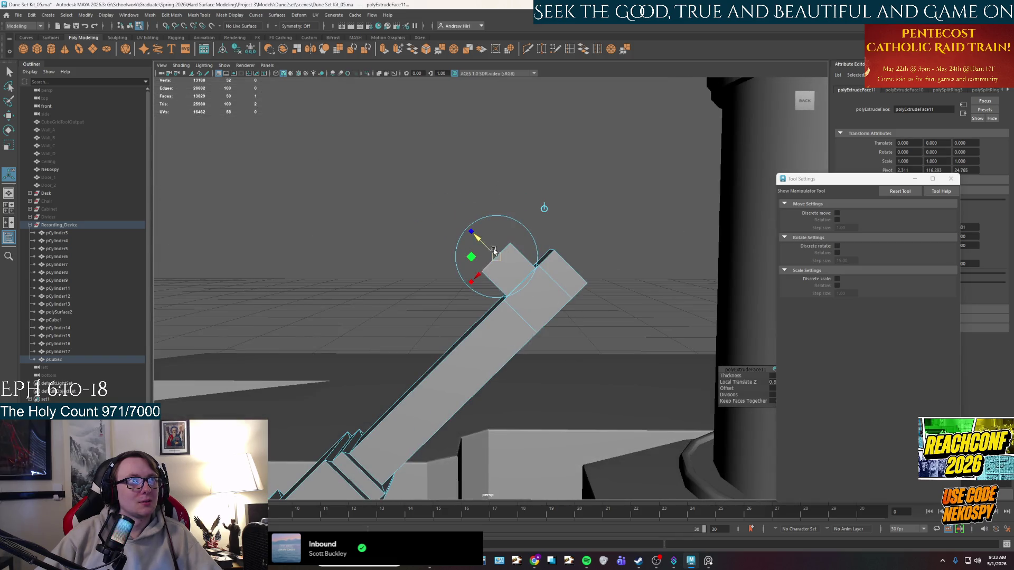
Step: Nudge the extruded block, check the reference photo, then extrude the arm's tip face outward
drag(484, 247, 480, 248)
click(710, 563)
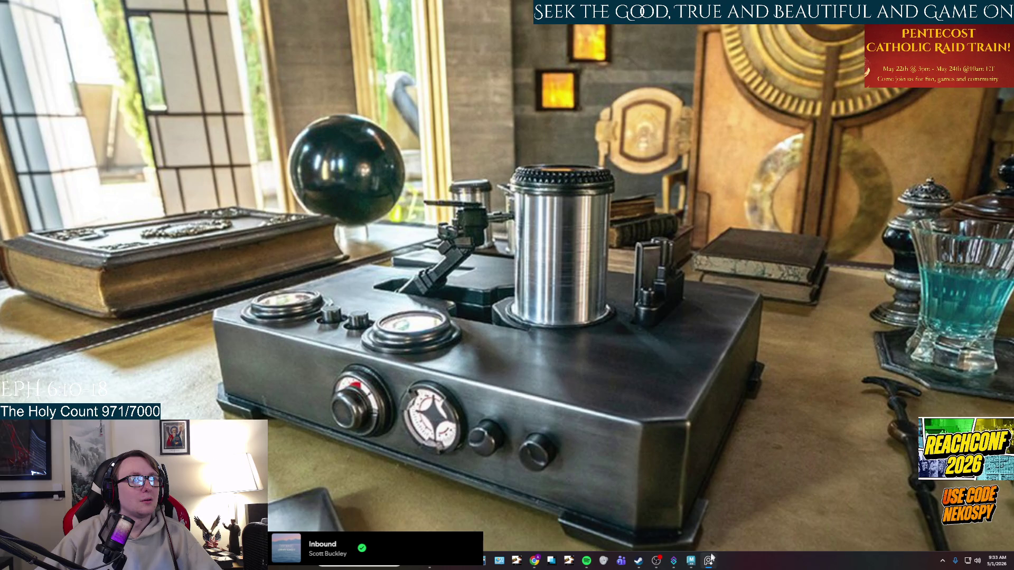
click(710, 559)
click(503, 267)
scroll(534, 283, up, 3)
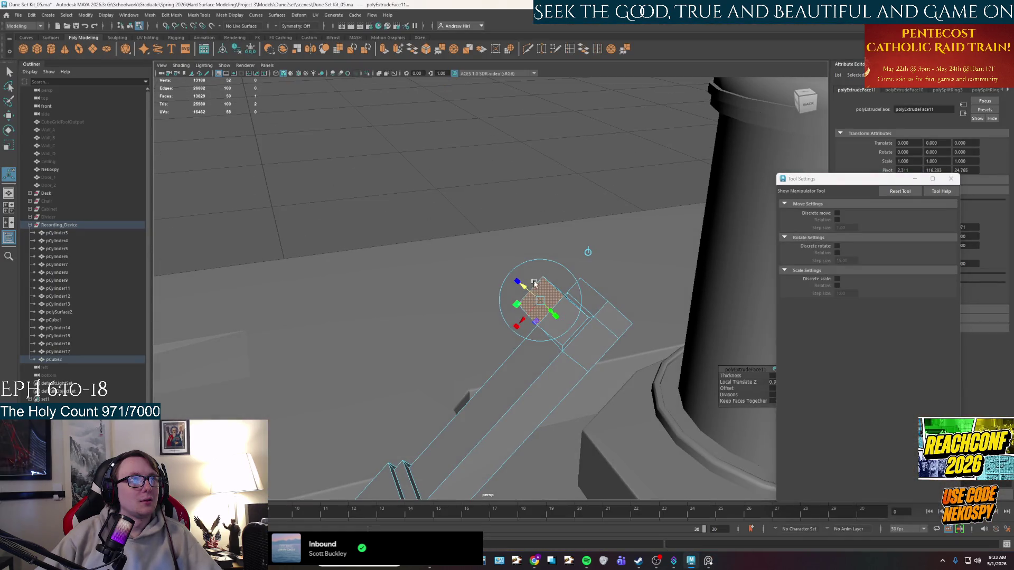
key(ctrl+e)
mouse_move(533, 283)
alt+mouse_down()
mouse_move(489, 249)
mouse_move(478, 252)
alt+mouse_up()
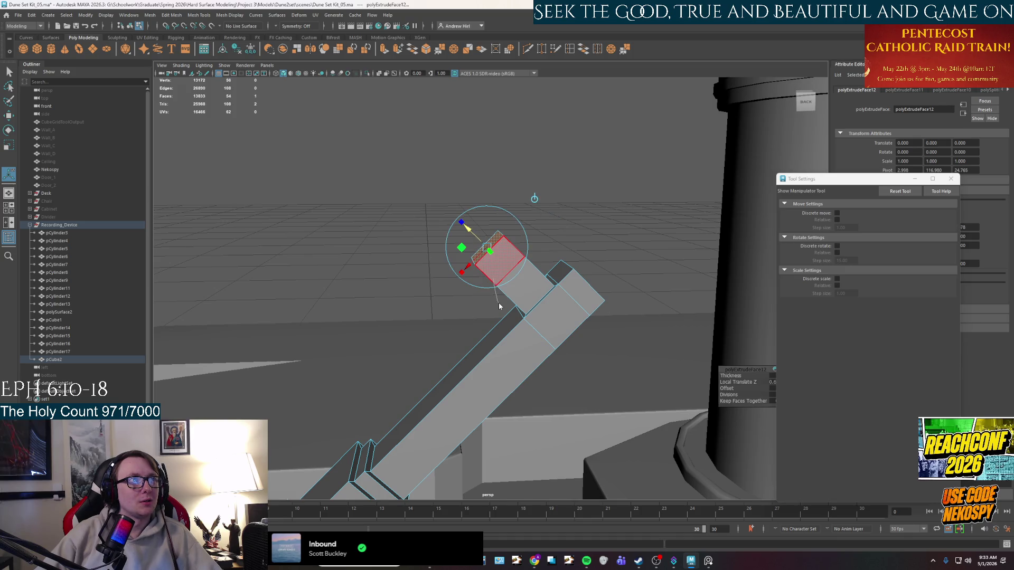
Step: Select the head's end face and extrude it again, pulling it out farther to lengthen the head
right_drag(498, 302, 500, 261)
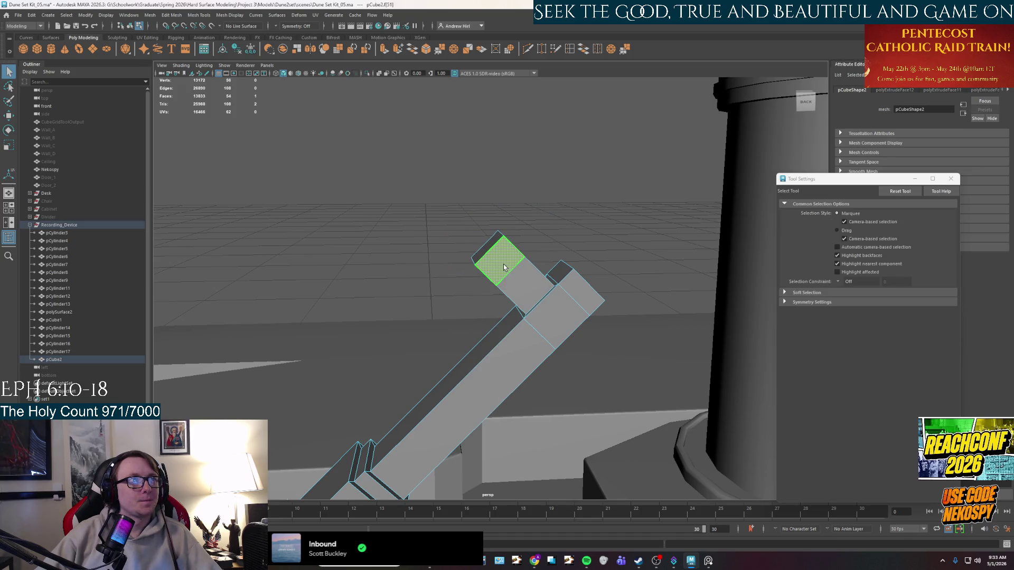
click(502, 266)
alt+drag(503, 267, 516, 331)
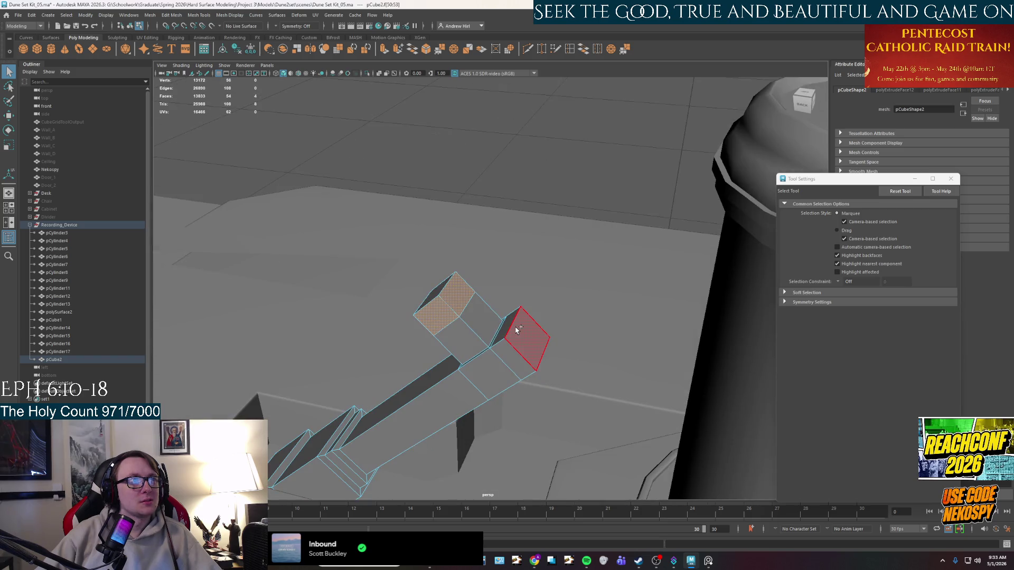
key(r)
alt+drag(516, 331, 498, 351)
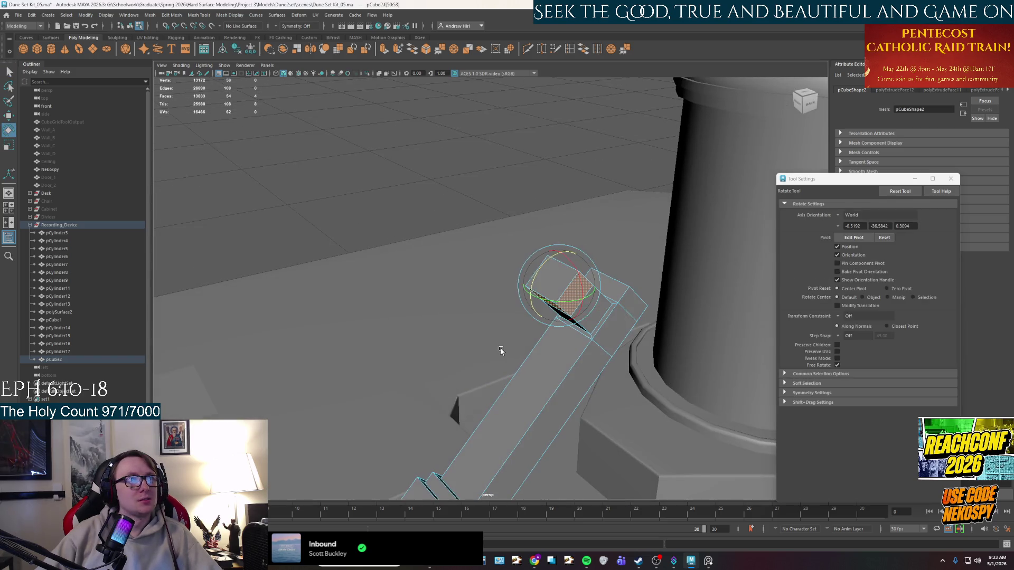
key(ctrl+e)
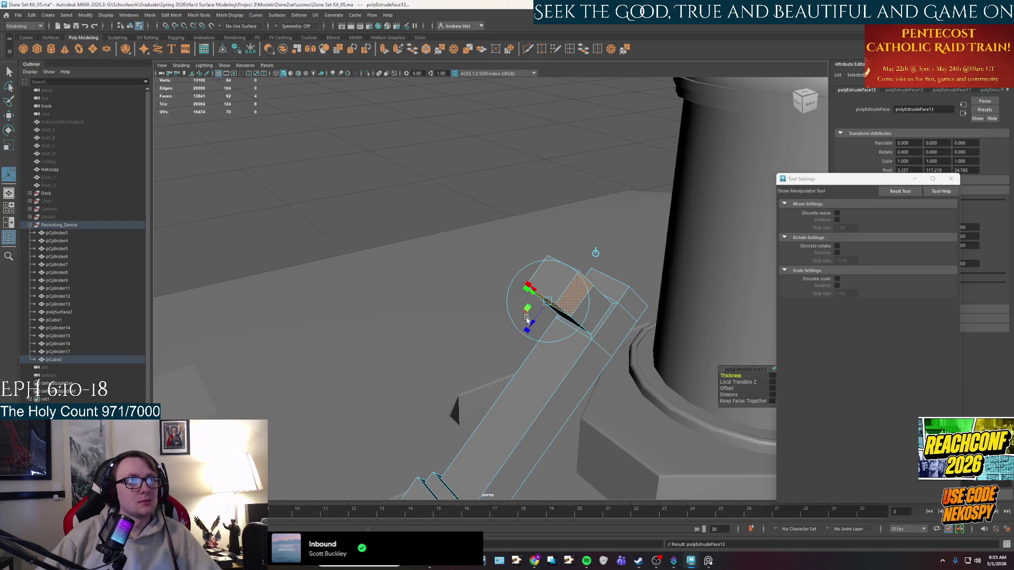
mouse_move(533, 326)
mouse_down()
mouse_move(514, 342)
mouse_move(517, 325)
mouse_move(478, 341)
mouse_up()
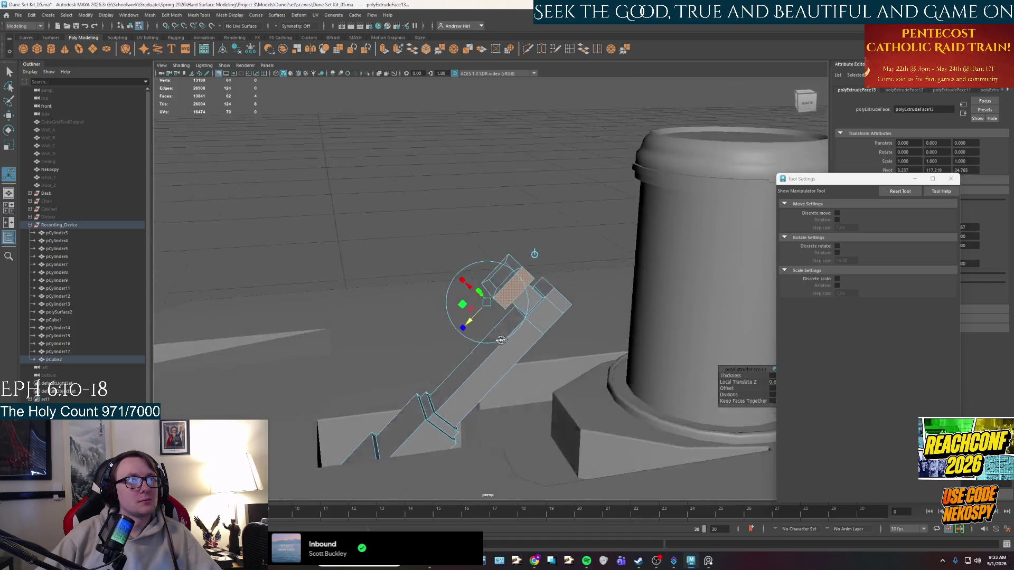
scroll(465, 297, up, 5)
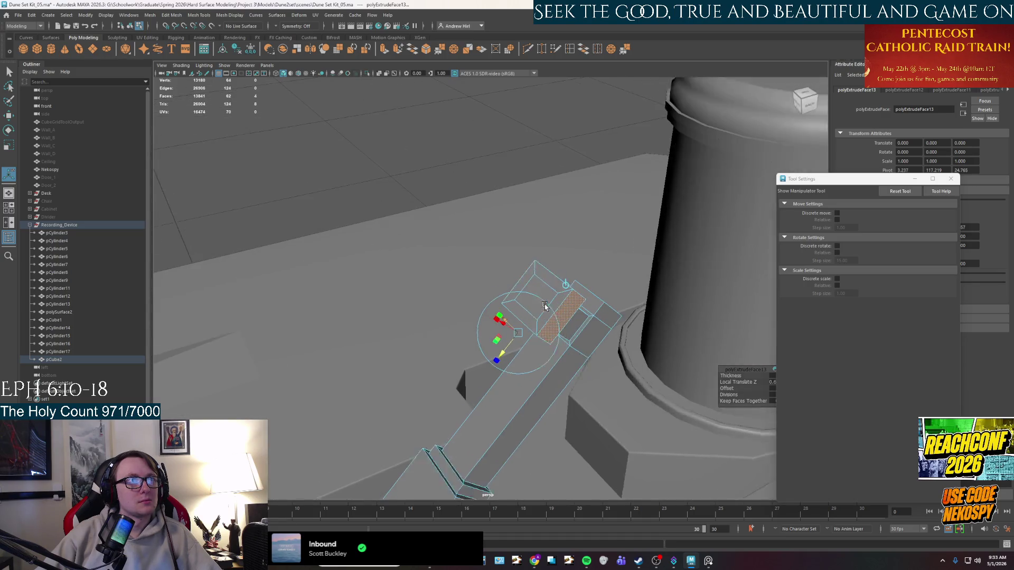
key(q)
Step: Accept the autosave prompt and delete the extra edges on the arm's head
click(483, 286)
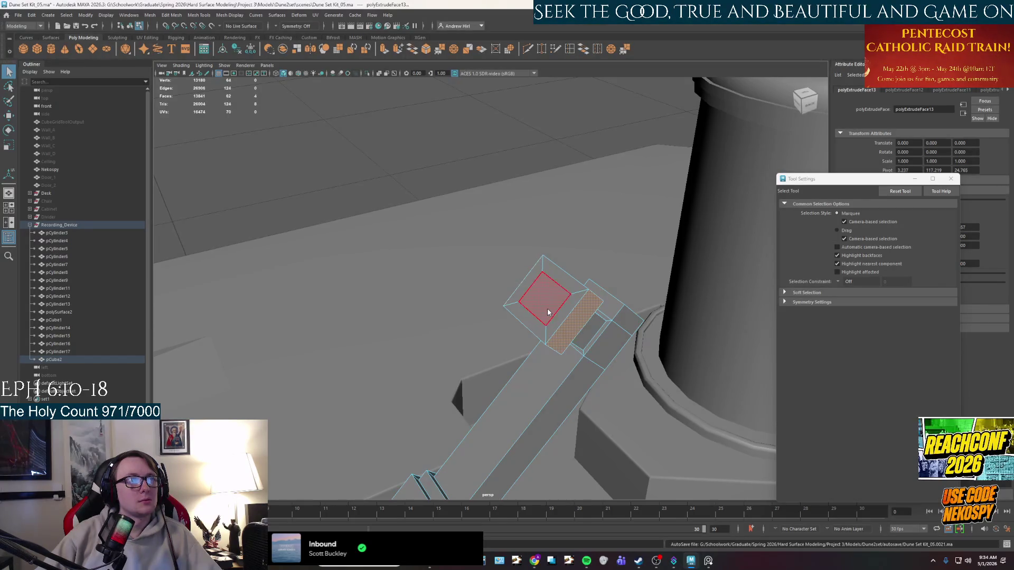
right_drag(539, 294, 523, 294)
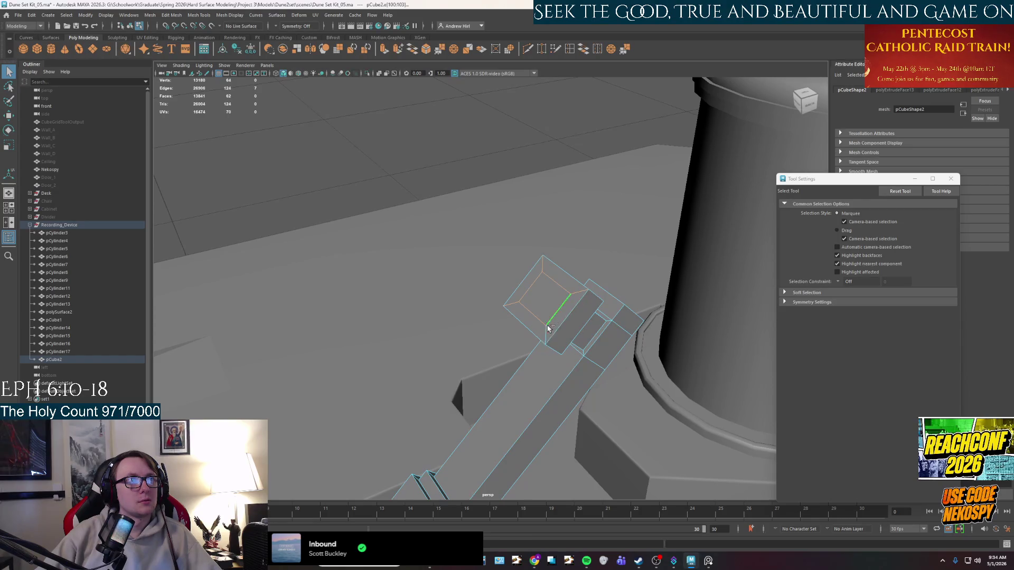
key(r)
key(Delete)
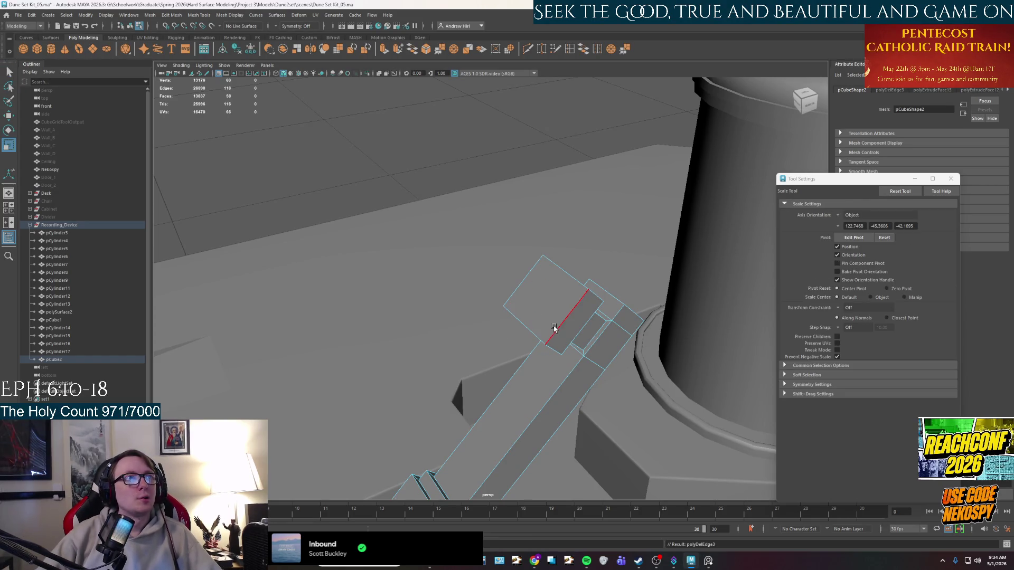
Step: Select the head's large face and push it outward to enlarge the block
right_drag(549, 306, 523, 294)
click(521, 294)
key(w)
alt+drag(521, 294, 470, 252)
mouse_move(435, 221)
alt+mouse_down()
mouse_move(479, 273)
mouse_move(444, 238)
alt+mouse_up()
scroll(478, 272, up, 3)
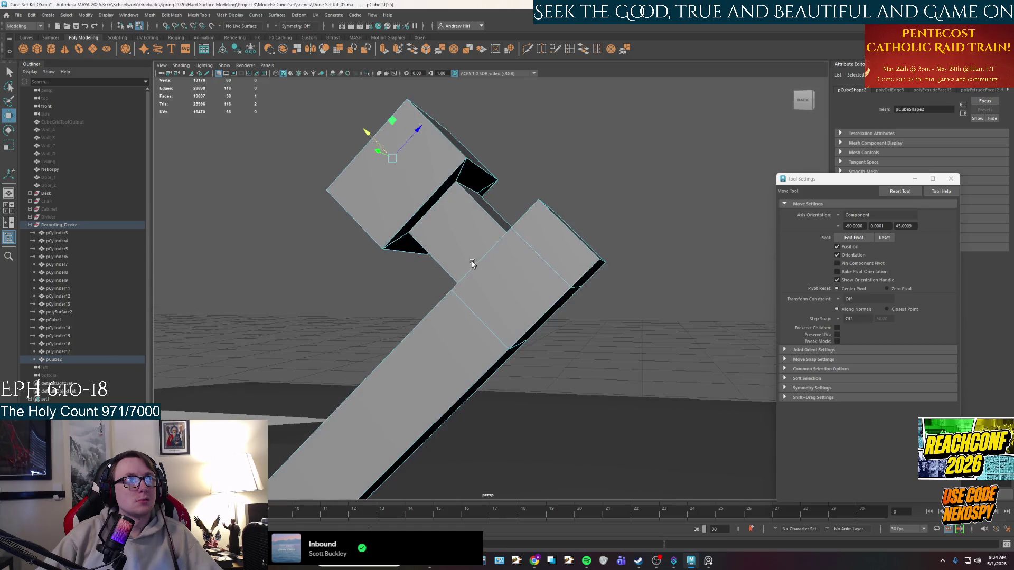
key(q)
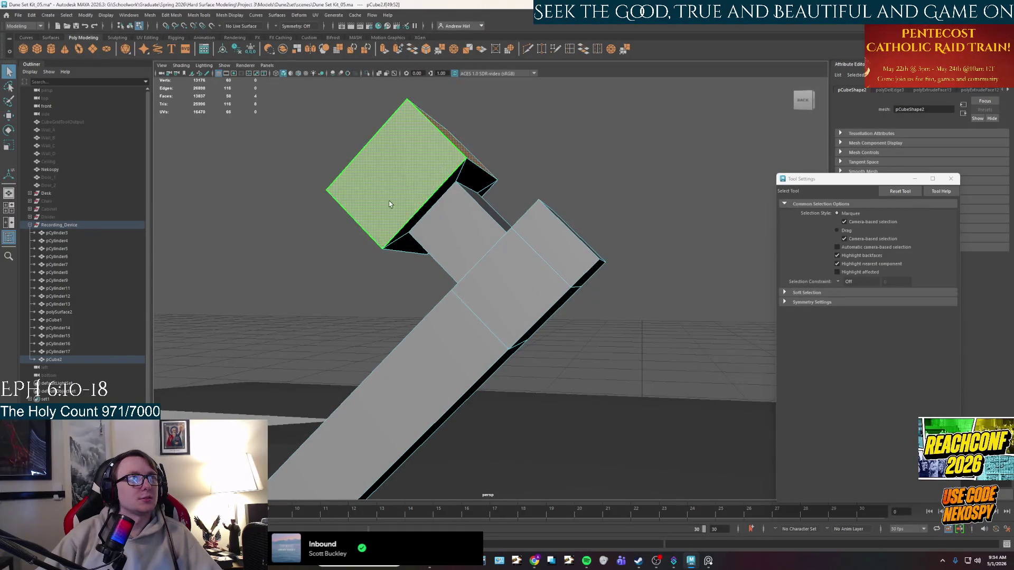
alt+drag(389, 197, 591, 272)
click(671, 311)
key(f)
key(w)
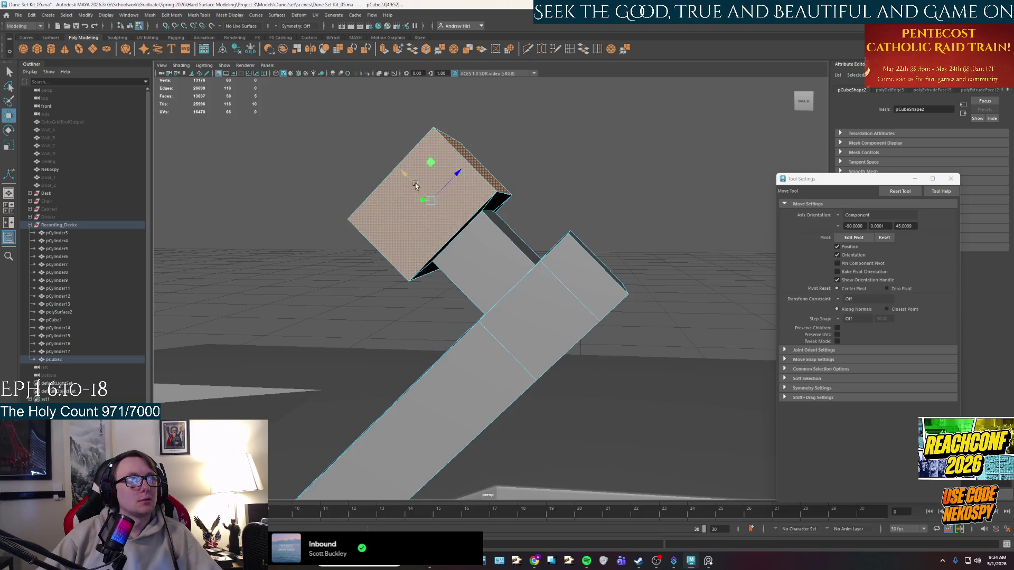
drag(421, 200, 409, 181)
Step: Shift the block's side face outward too, clear the selection and bring up the reference photo
mouse_move(491, 205)
alt+mouse_down()
mouse_move(488, 196)
mouse_move(454, 202)
alt+mouse_up()
shift+click(478, 119)
drag(488, 238, 626, 413)
scroll(584, 208, down, 5)
click(543, 265)
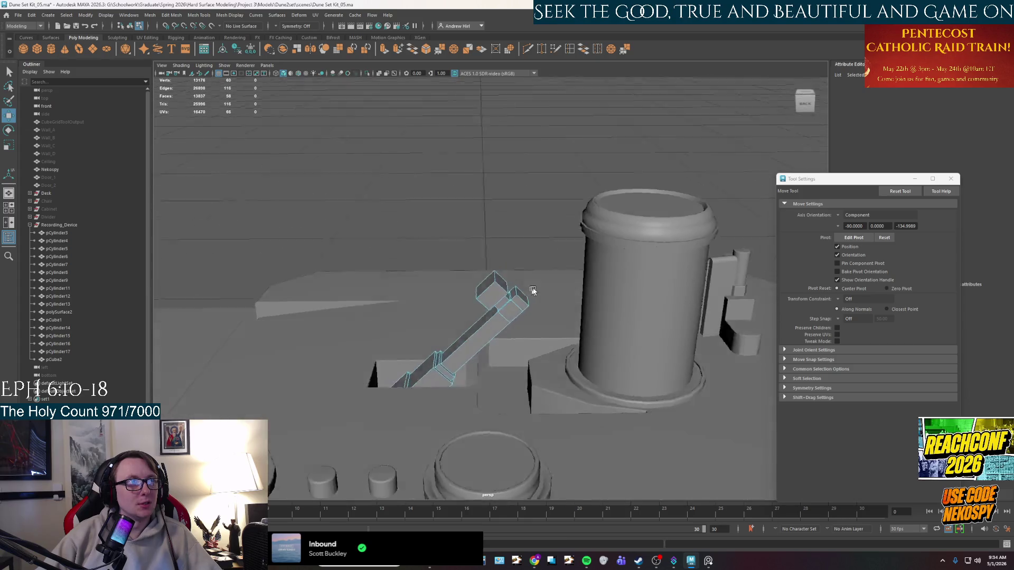
click(709, 561)
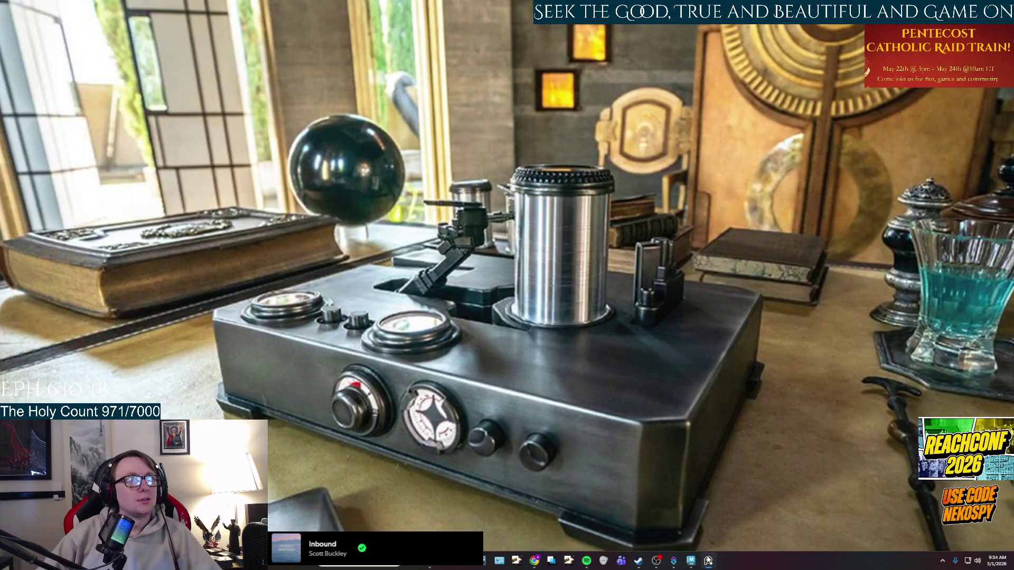
Step: Return to the model and inspect a side face on the arm's head from several angles
click(691, 561)
scroll(555, 262, up, 5)
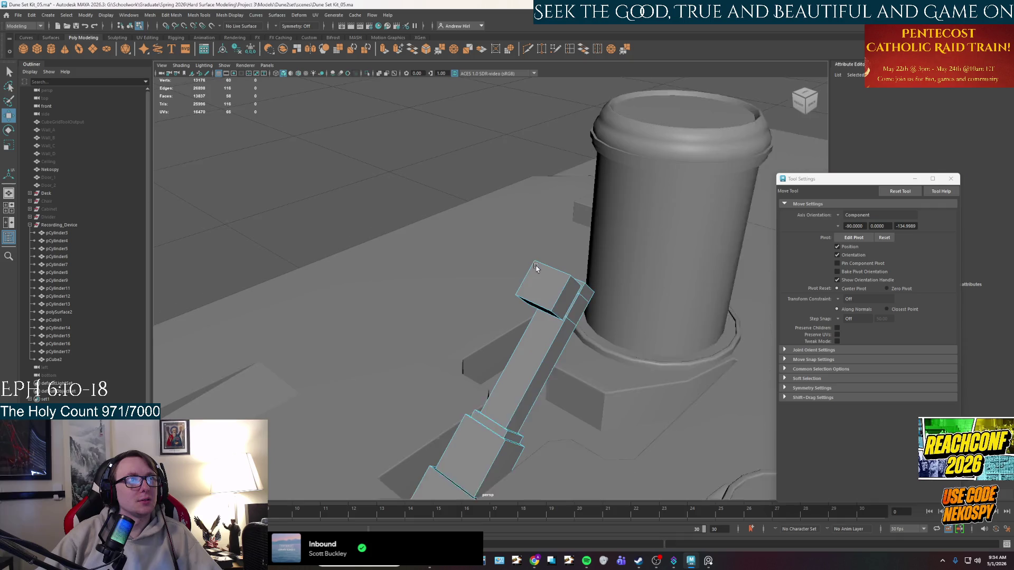
scroll(562, 302, up, 3)
right_click(574, 328)
scroll(594, 322, up, 2)
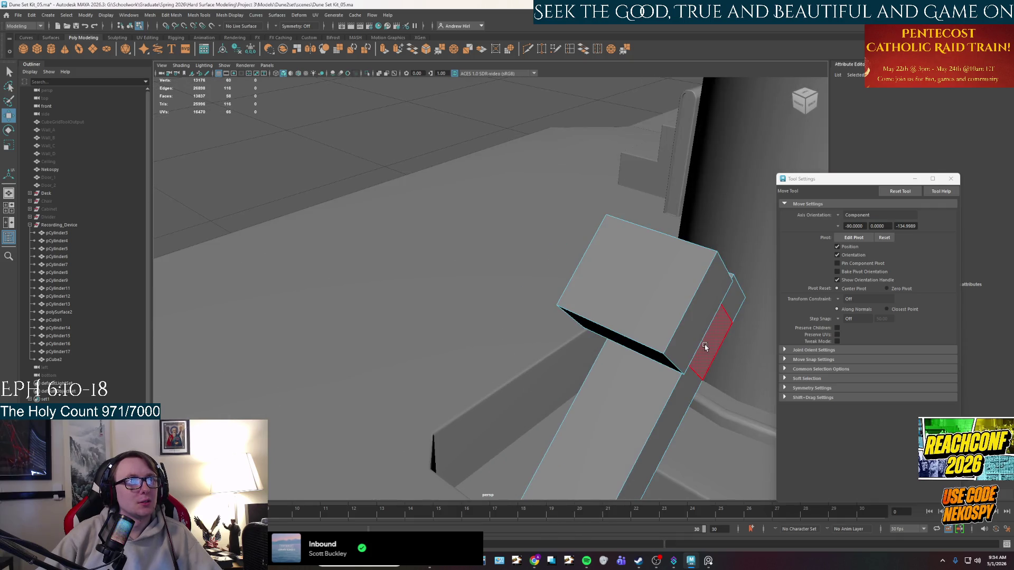
click(679, 289)
alt+drag(679, 289, 668, 314)
key(r)
mouse_move(628, 227)
alt+mouse_down()
mouse_move(651, 247)
mouse_move(537, 189)
mouse_move(697, 514)
alt+mouse_up()
click(538, 189)
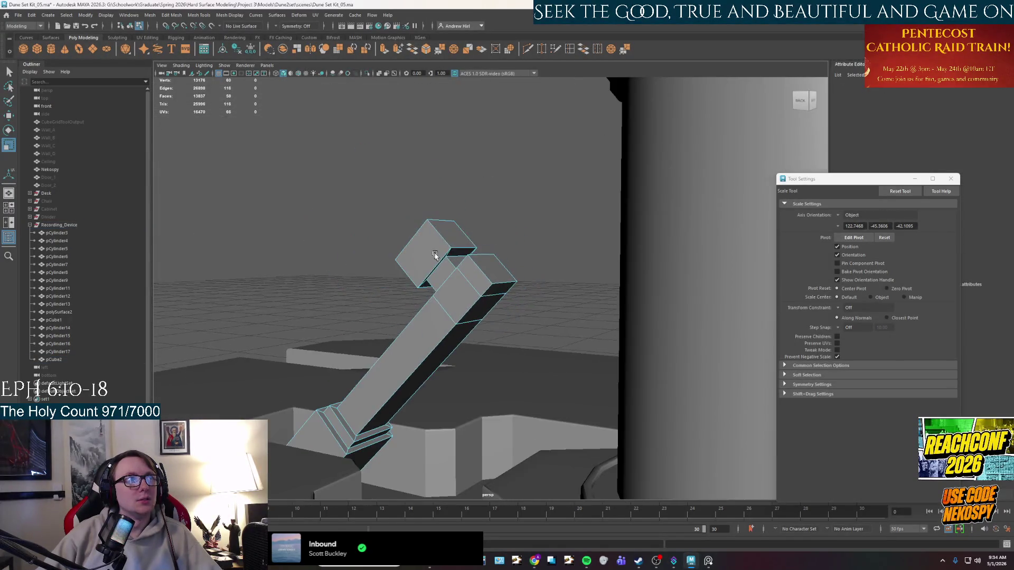
Step: Compare with the reference photo again, then select the whole lever arm object (pCube2) in object mode
click(708, 561)
scroll(442, 239, up, 3)
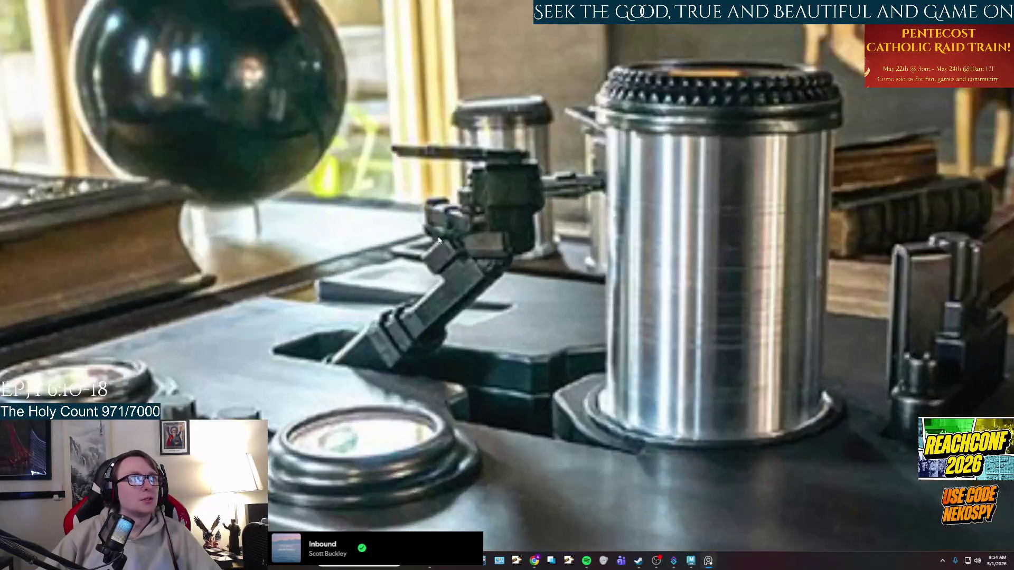
scroll(442, 238, down, 2)
scroll(442, 238, down, 2)
scroll(444, 240, down, 2)
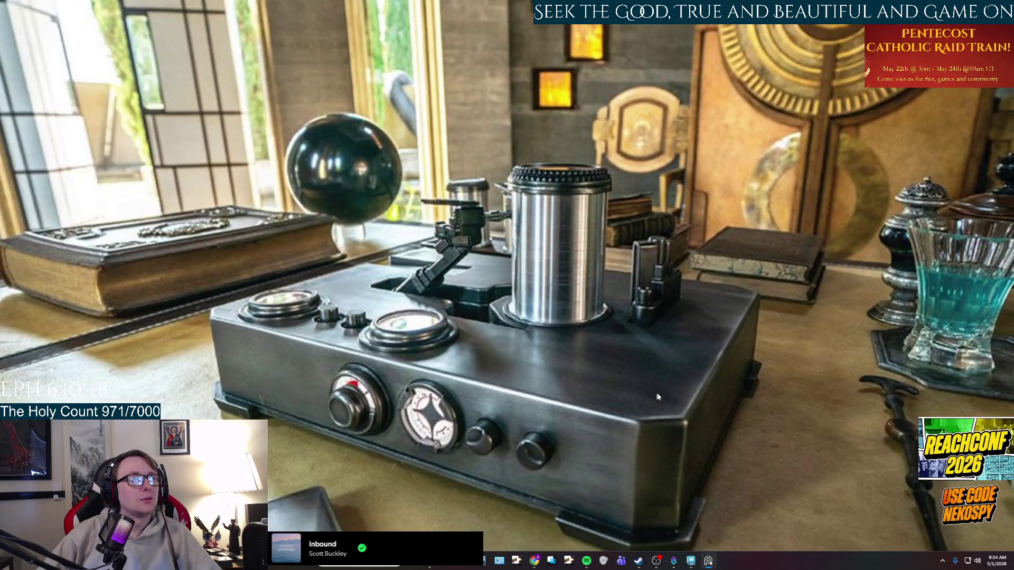
click(708, 561)
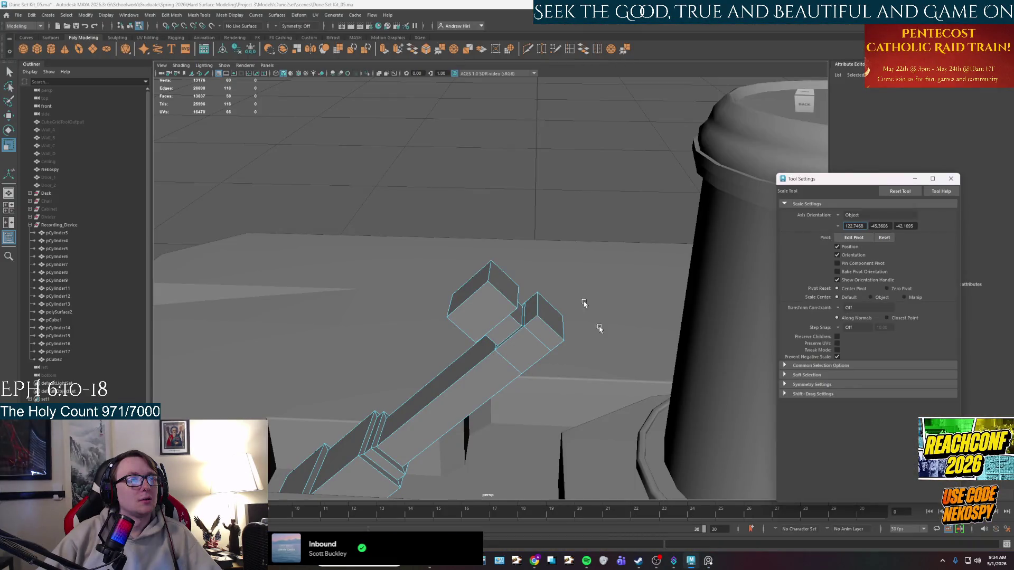
scroll(522, 335, down, 2)
mouse_move(523, 336)
alt+mouse_down()
mouse_move(514, 315)
mouse_move(528, 234)
alt+mouse_up()
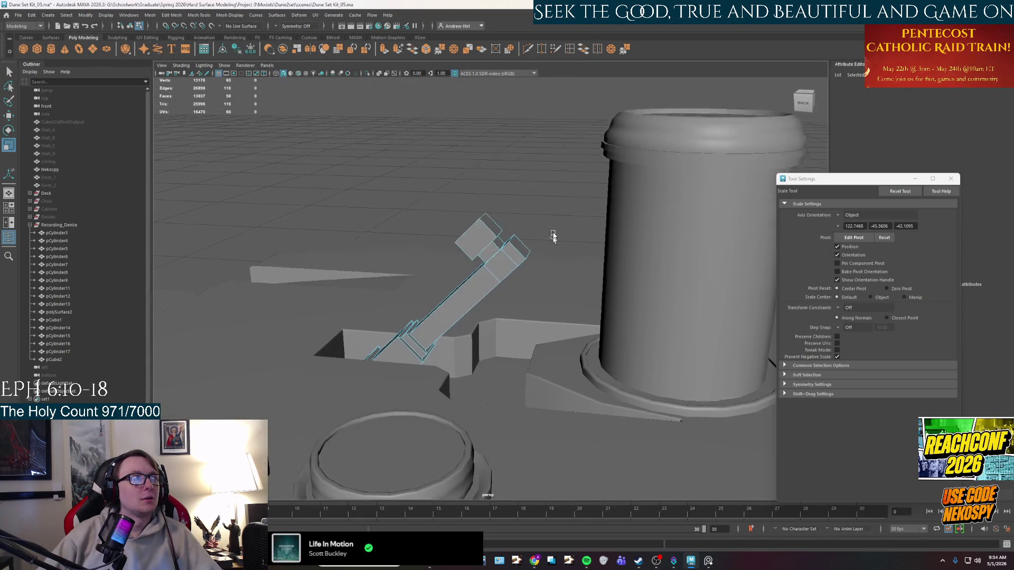
right_drag(462, 278, 503, 265)
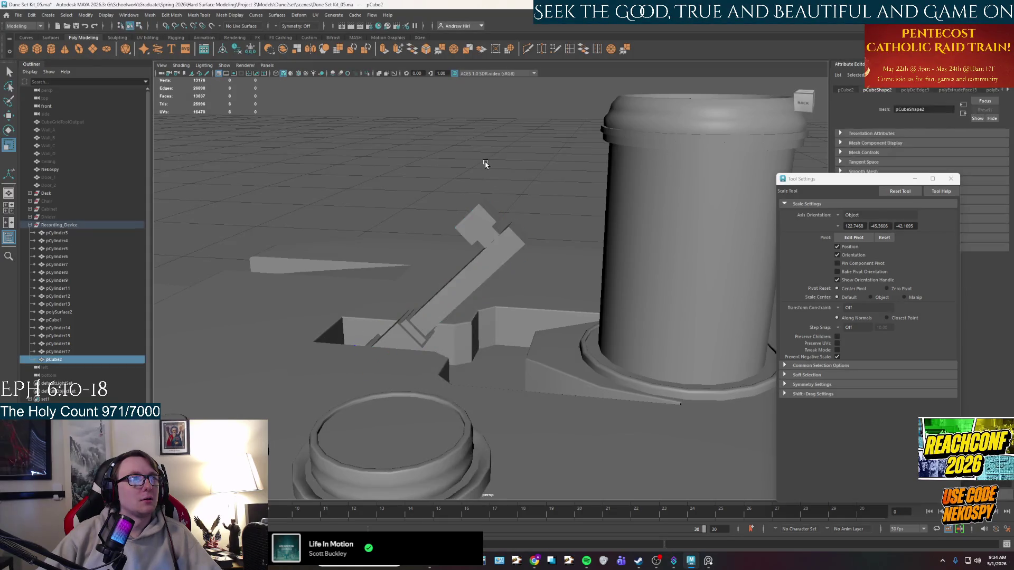
scroll(484, 166, down, 3)
mouse_move(484, 166)
alt+mouse_down()
mouse_move(575, 269)
mouse_move(645, 265)
alt+mouse_up()
scroll(645, 265, up, 3)
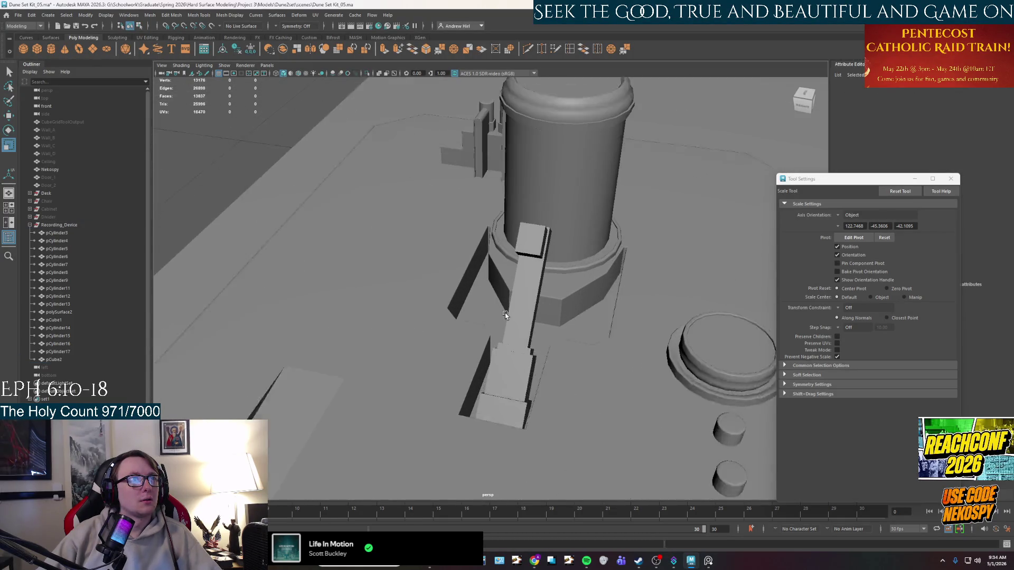
click(528, 325)
mouse_move(528, 324)
alt+mouse_down()
mouse_move(481, 316)
mouse_move(508, 284)
alt+mouse_up()
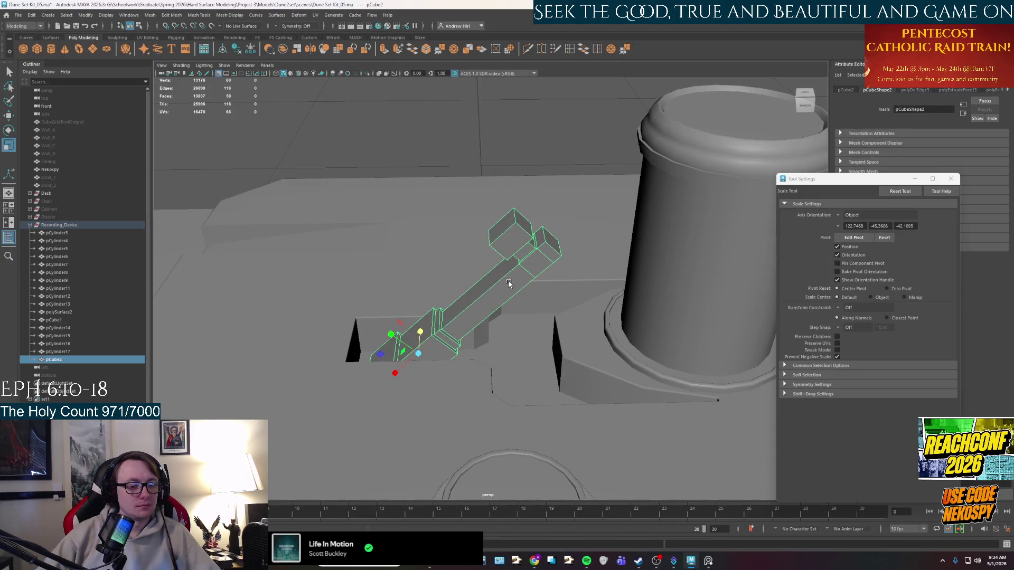
key(ctrl+b)
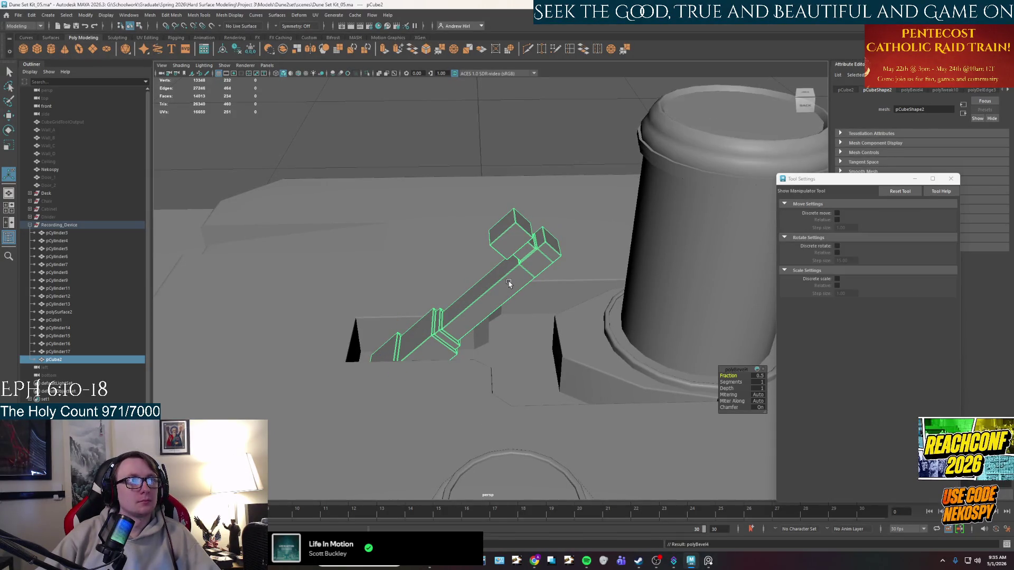
scroll(507, 280, up, 2)
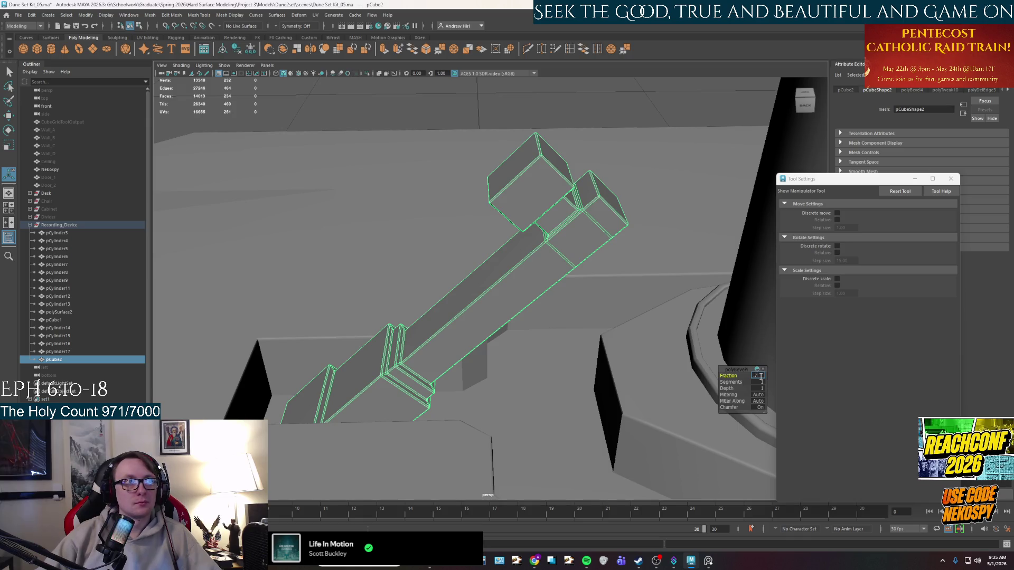
alt+drag(579, 259, 558, 174)
right_drag(557, 175, 585, 153)
mouse_move(584, 154)
alt+mouse_down()
mouse_move(574, 260)
mouse_move(527, 238)
mouse_move(521, 297)
alt+mouse_up()
click(522, 296)
key(ctrl+z)
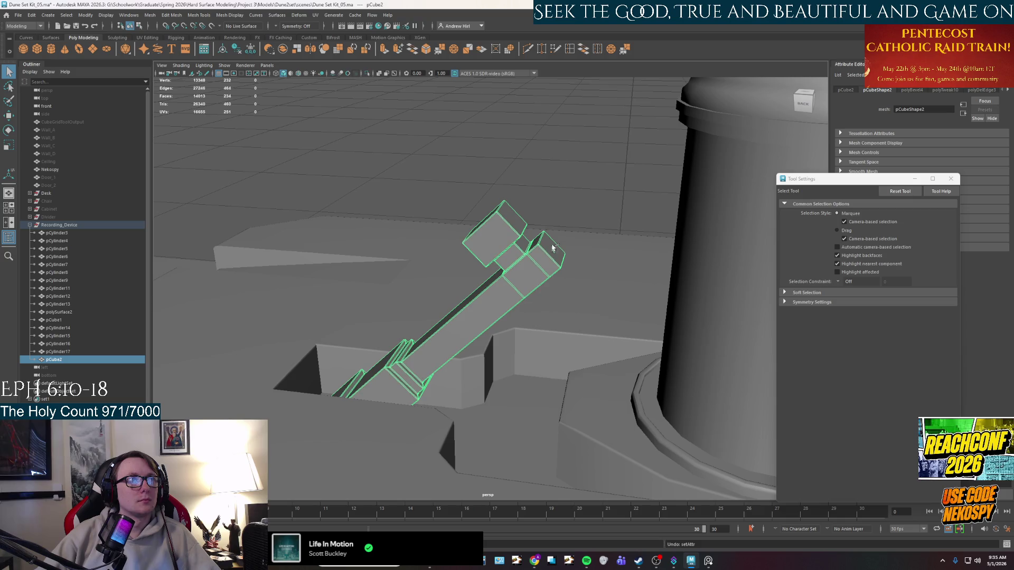
key(ctrl+z)
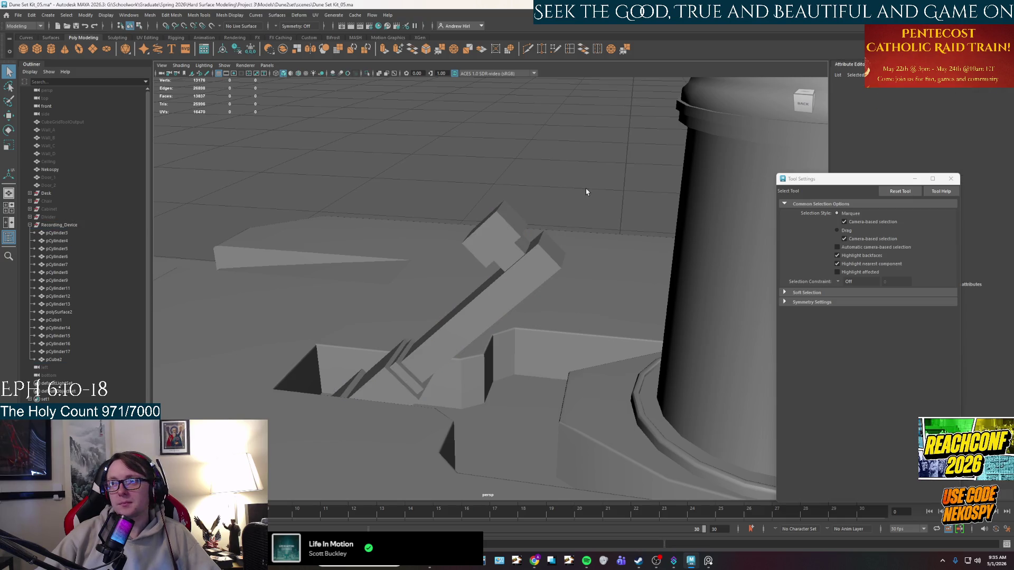
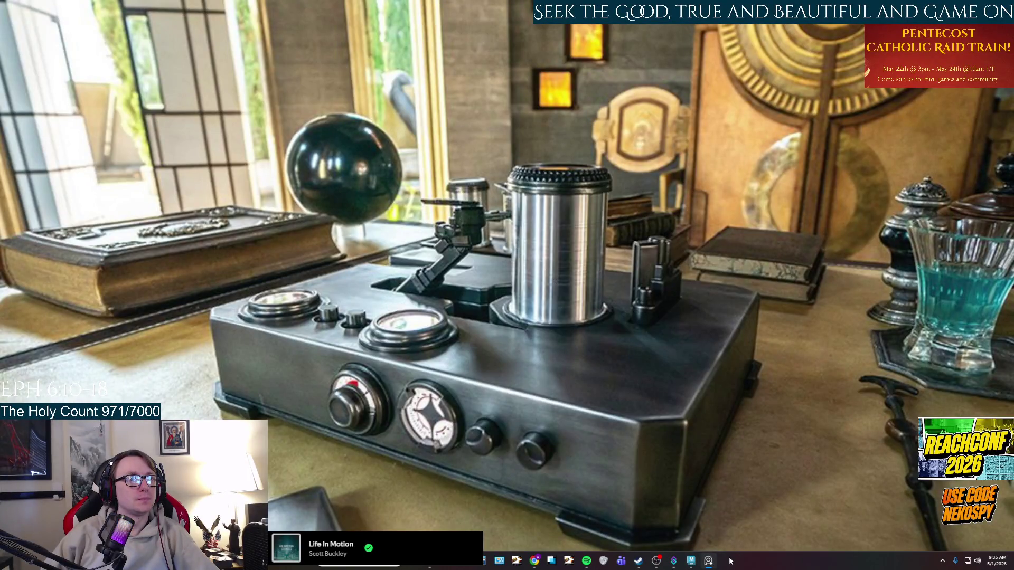
Step: Extrude the angled arm's upper end face and pull it back toward the beam
click(709, 563)
mouse_move(472, 182)
alt+mouse_down()
mouse_move(539, 265)
mouse_move(430, 271)
alt+mouse_up()
click(430, 271)
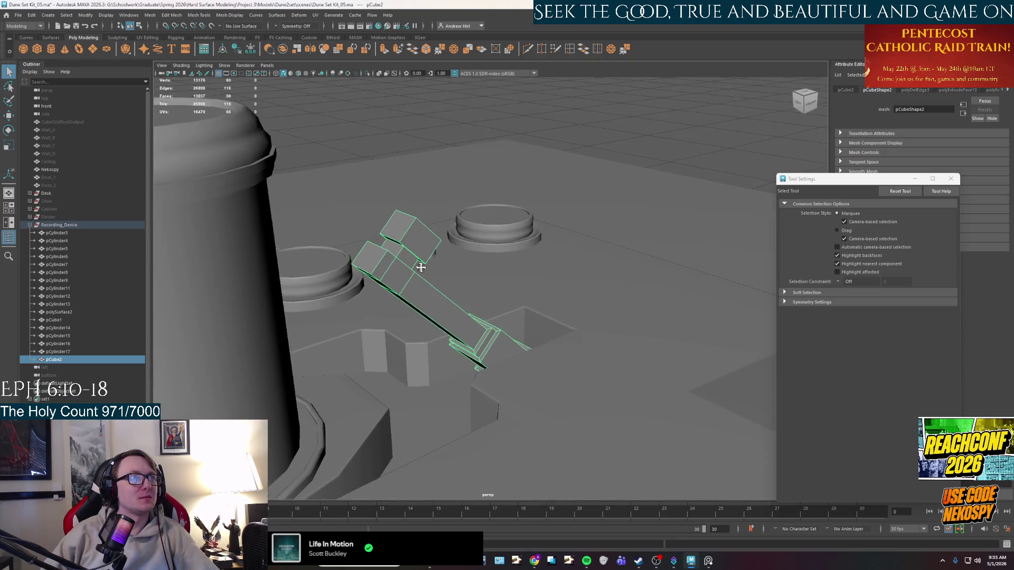
key(f)
right_drag(396, 284, 396, 298)
click(403, 268)
key(ctrl+e)
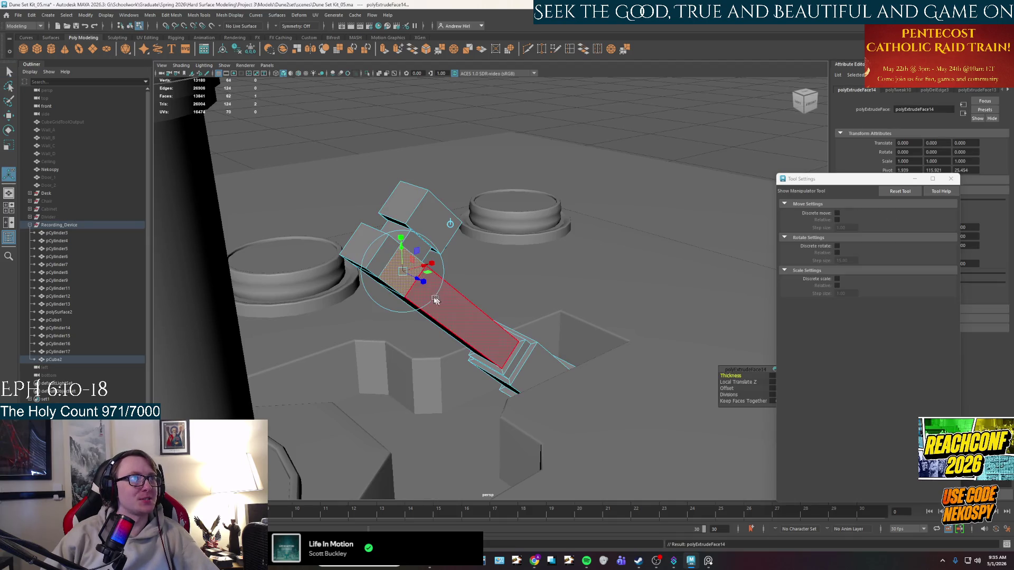
alt+drag(424, 273, 399, 282)
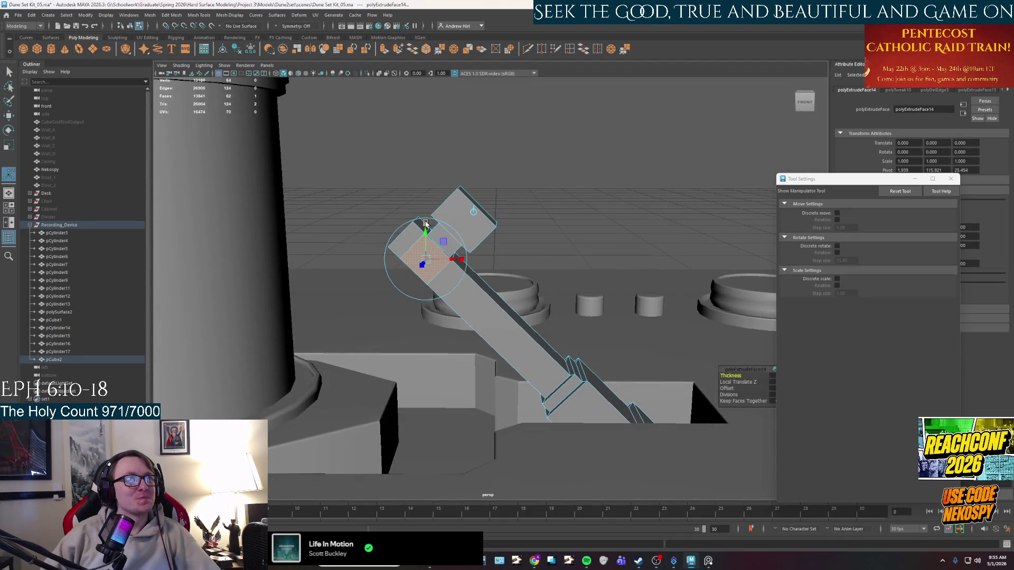
drag(451, 235, 482, 261)
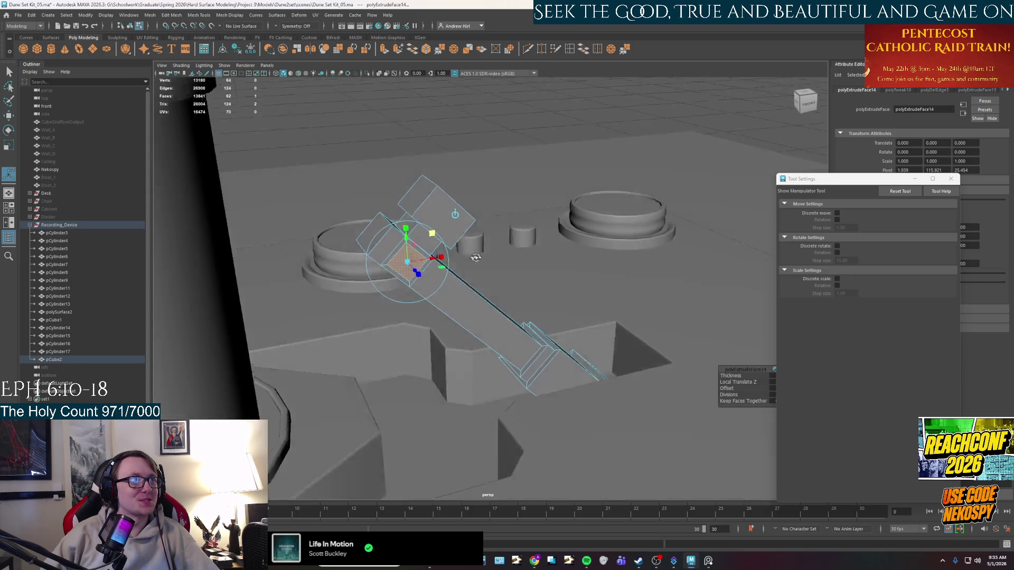
Step: Extrude the end face again and push it out along the arm to form the blocky head
key(ctrl+e)
mouse_move(417, 277)
mouse_down()
mouse_move(442, 294)
mouse_move(466, 271)
mouse_move(564, 339)
mouse_up()
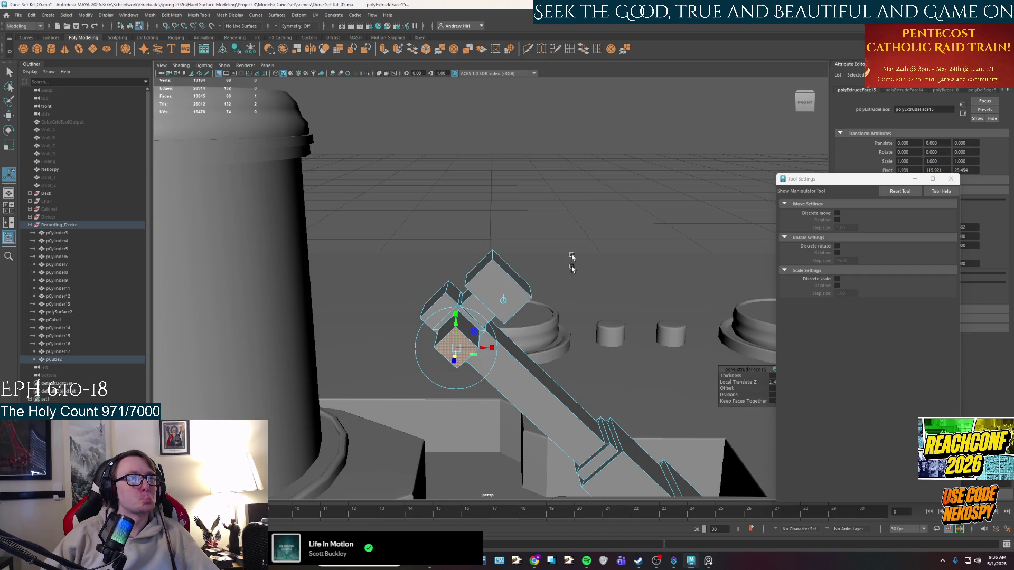
click(562, 235)
mouse_move(562, 235)
alt+mouse_down()
mouse_move(550, 209)
mouse_move(437, 219)
mouse_move(492, 274)
mouse_move(516, 254)
alt+mouse_up()
key(w)
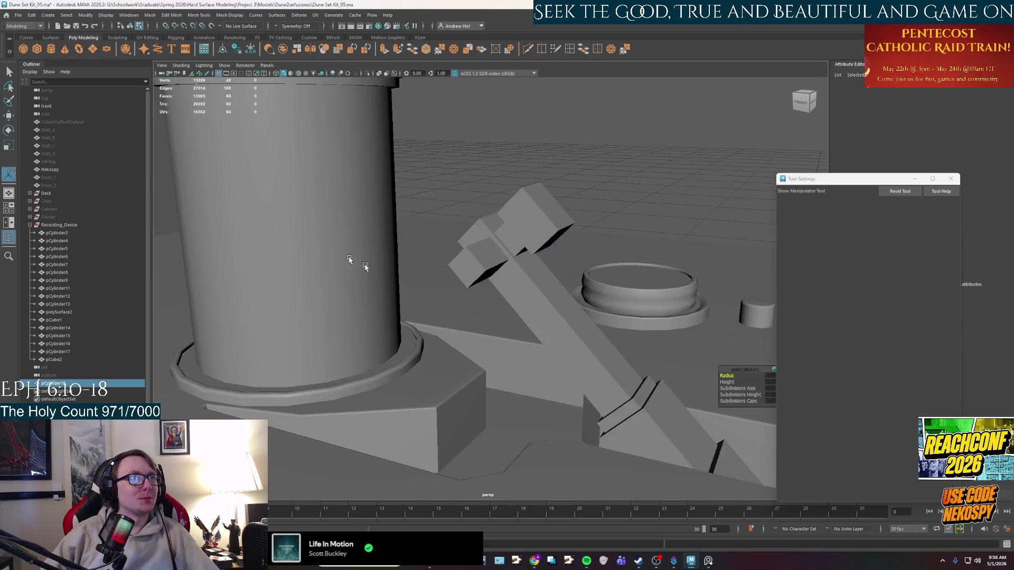
scroll(329, 249, down, 5)
scroll(498, 360, down, 2)
scroll(498, 388, down, 5)
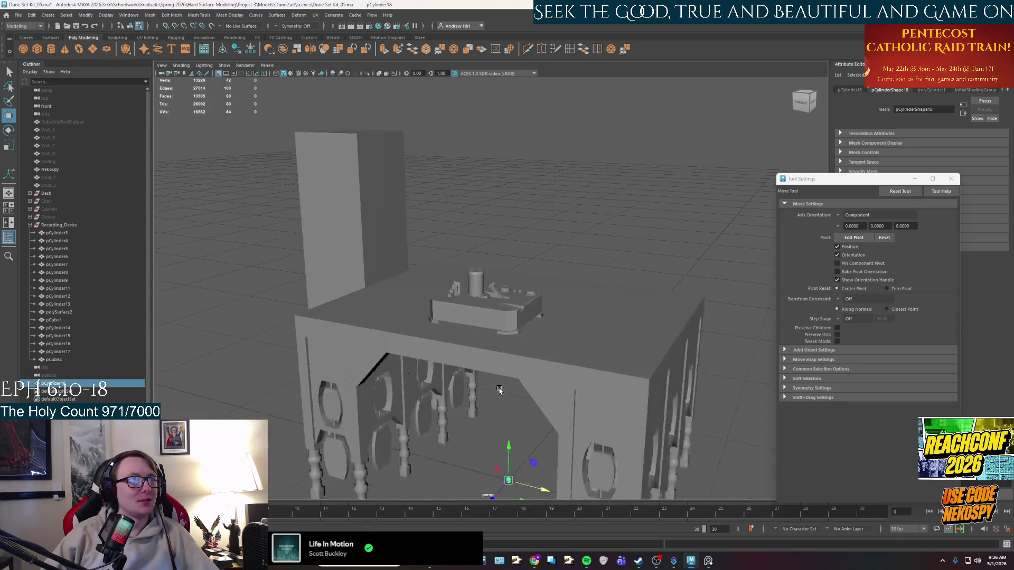
Step: Move the new small cylinder up onto the machine top beside the arm, checking against the reference photo
drag(505, 373, 506, 262)
scroll(489, 254, up, 2)
scroll(488, 254, up, 3)
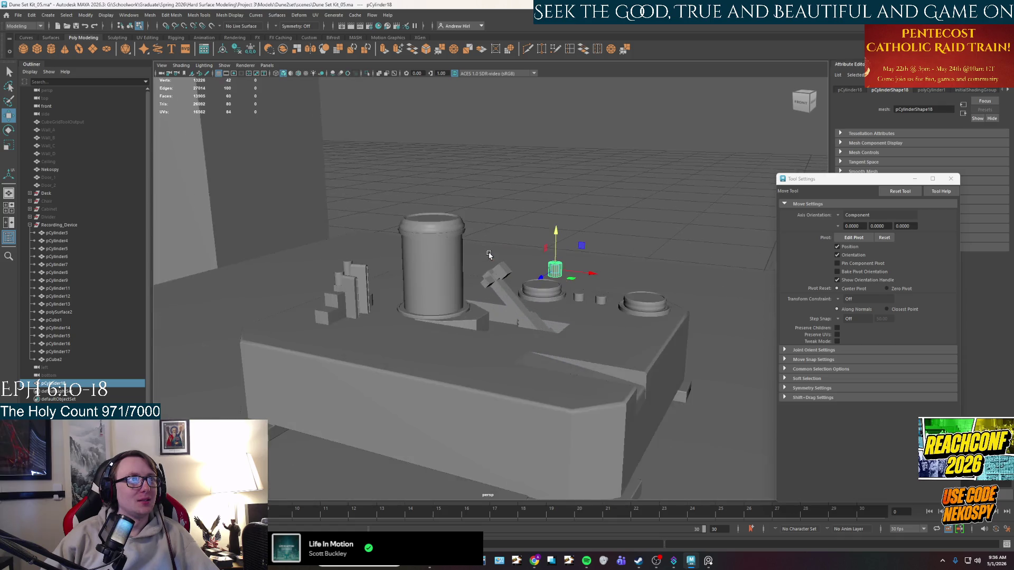
scroll(489, 254, up, 3)
mouse_move(602, 262)
alt+mouse_down()
mouse_move(630, 275)
mouse_move(475, 228)
mouse_move(499, 262)
mouse_move(456, 288)
mouse_move(481, 213)
mouse_move(431, 265)
alt+mouse_up()
scroll(510, 232, up, 3)
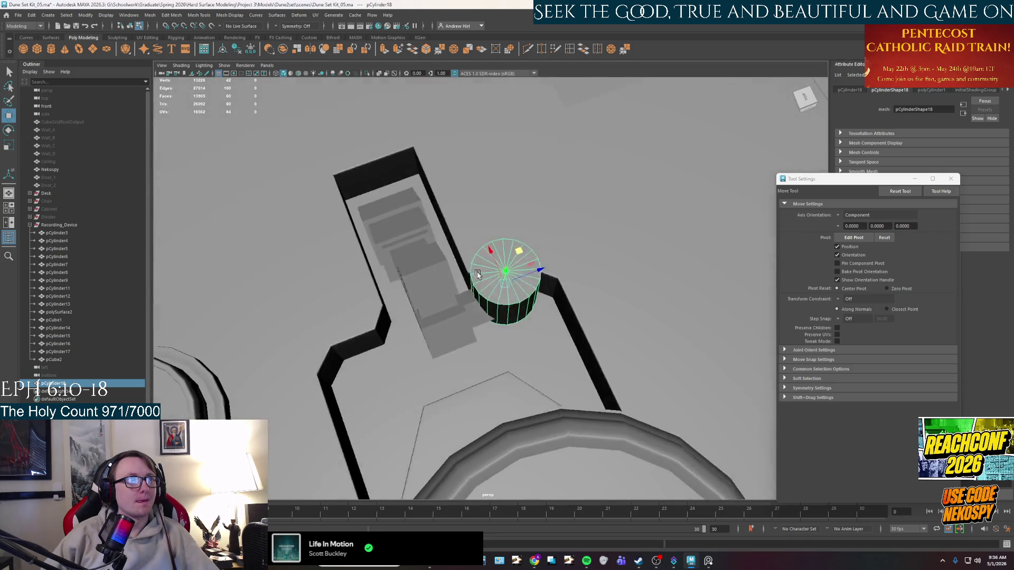
scroll(432, 265, up, 3)
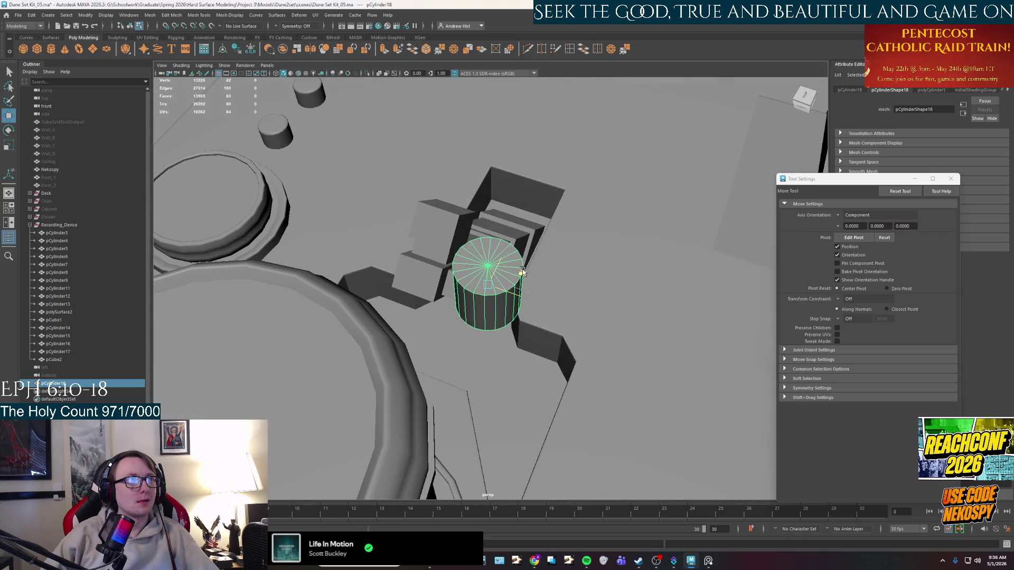
alt+drag(529, 268, 390, 263)
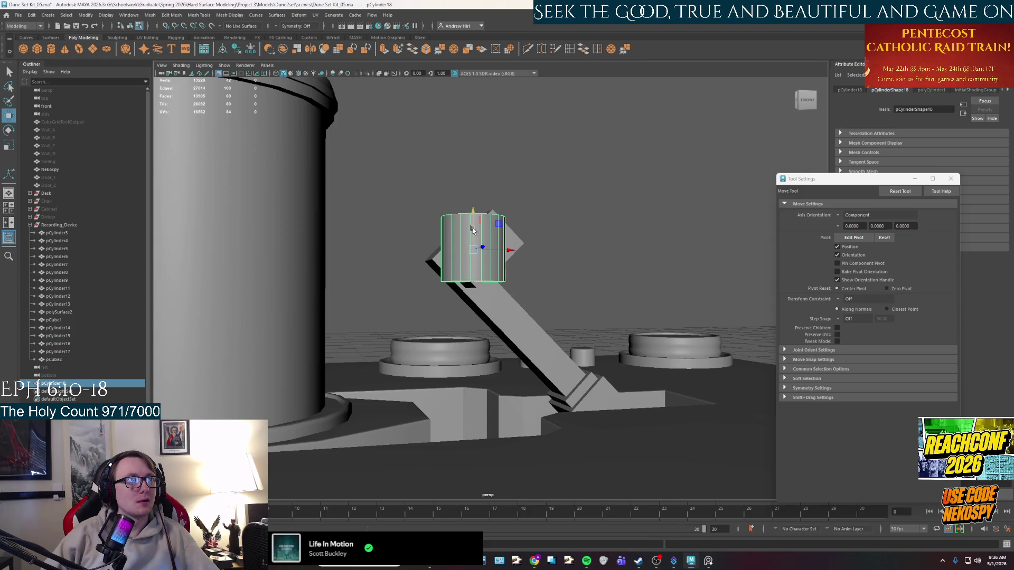
alt+drag(472, 230, 611, 300)
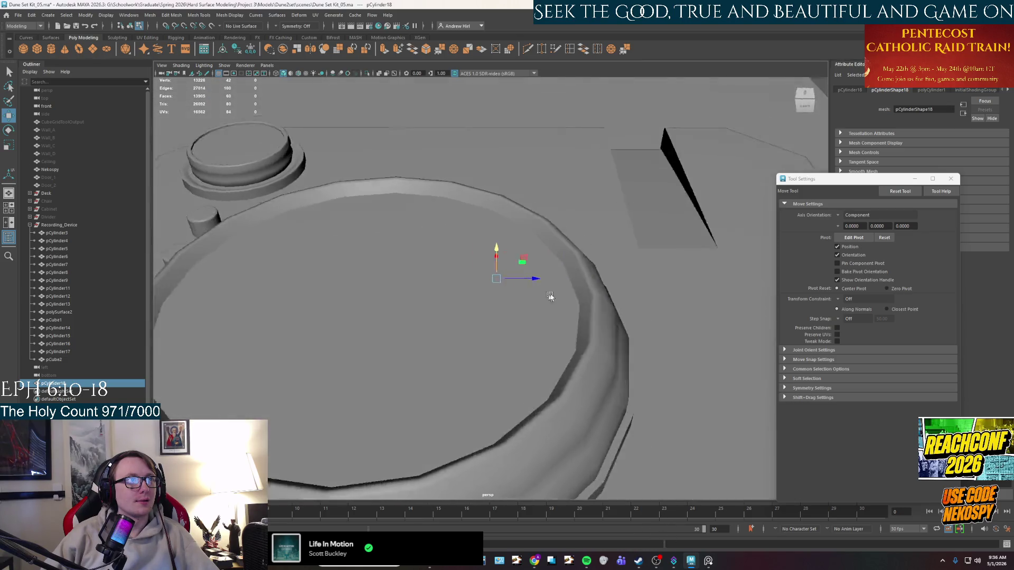
key(alt+Tab)
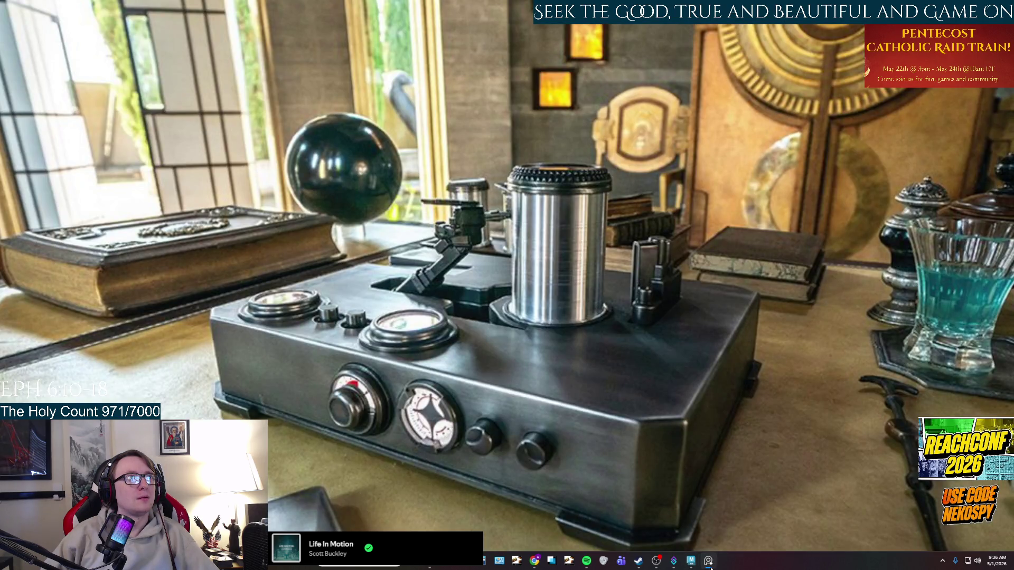
key(alt+Tab)
mouse_move(515, 237)
alt+mouse_down()
mouse_move(491, 229)
mouse_move(520, 234)
alt+mouse_up()
Step: Extrude the small cylinder's top cap faces and raise them upward
right_drag(520, 234, 491, 245)
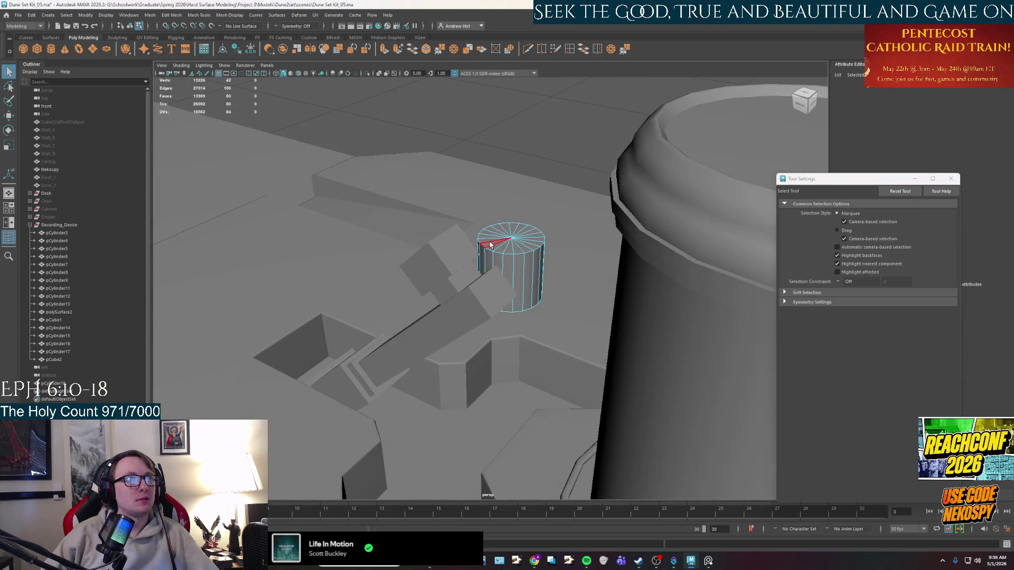
click(522, 238)
mouse_move(516, 267)
alt+mouse_down()
mouse_move(530, 287)
mouse_move(519, 262)
alt+mouse_up()
key(w)
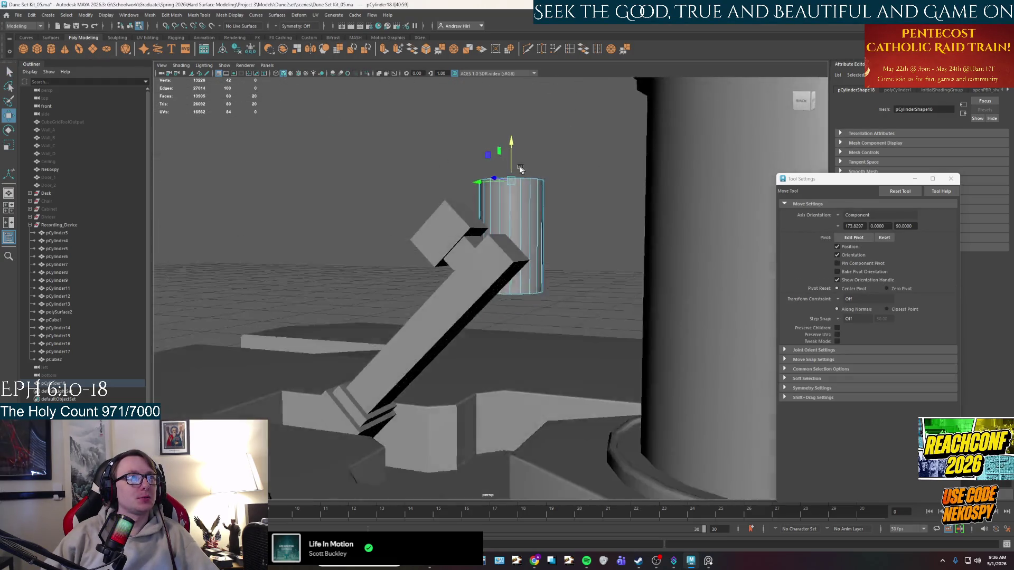
alt+drag(512, 162, 511, 205)
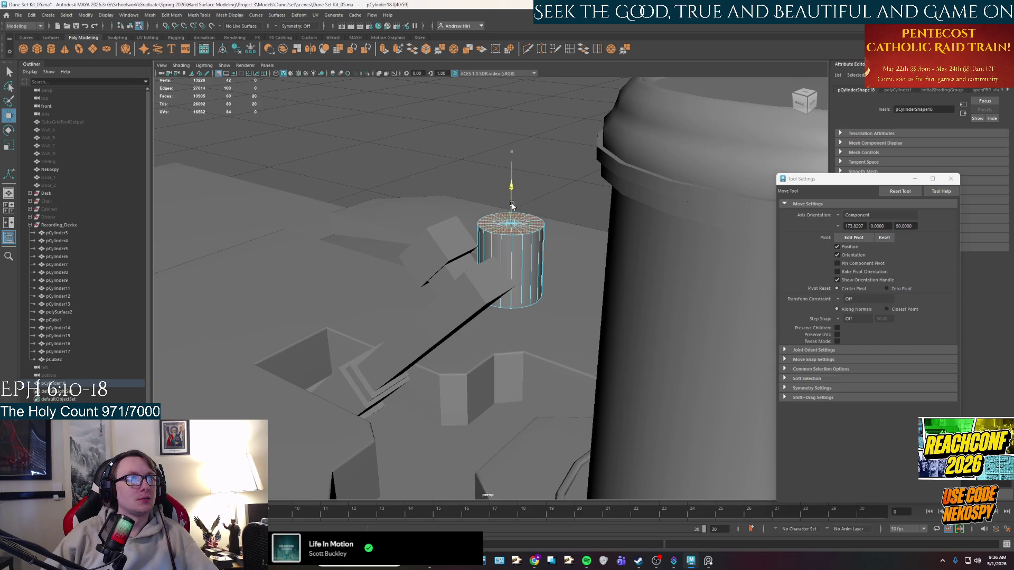
key(ctrl+e)
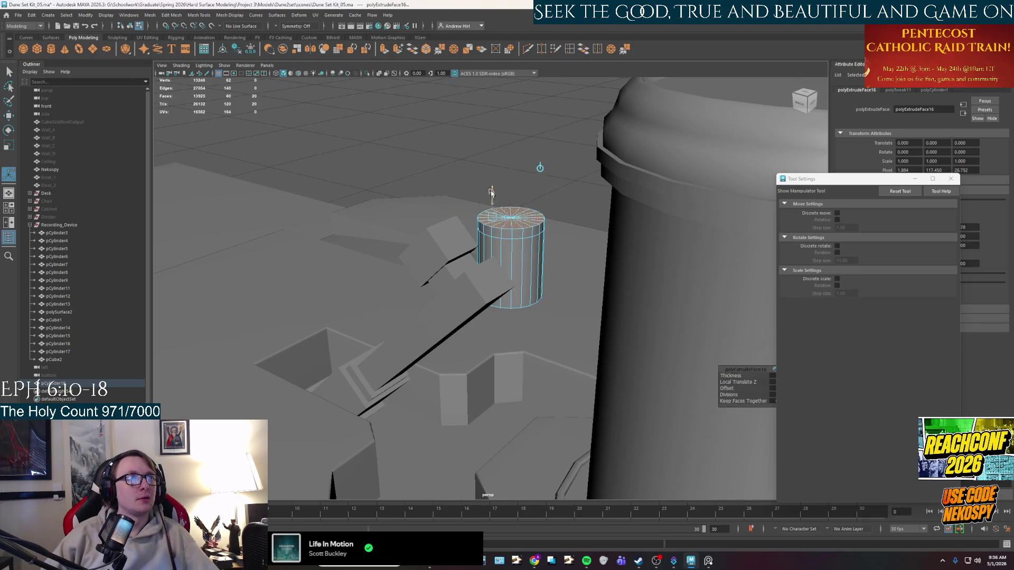
middle_drag(512, 208, 511, 223)
Step: Extrude and scale the cap's side faces outward into a wider rim, then move the cylinder vertically into place
right_drag(510, 223, 514, 242)
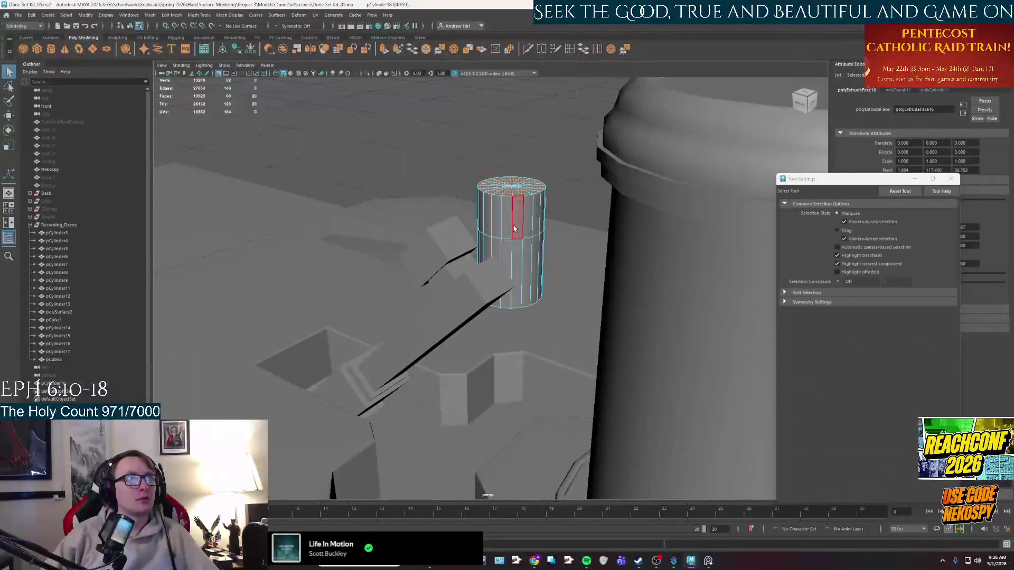
click(530, 231)
key(ctrl+e)
mouse_move(530, 230)
alt+mouse_down()
mouse_move(458, 216)
mouse_move(500, 195)
mouse_move(413, 213)
alt+mouse_up()
key(r)
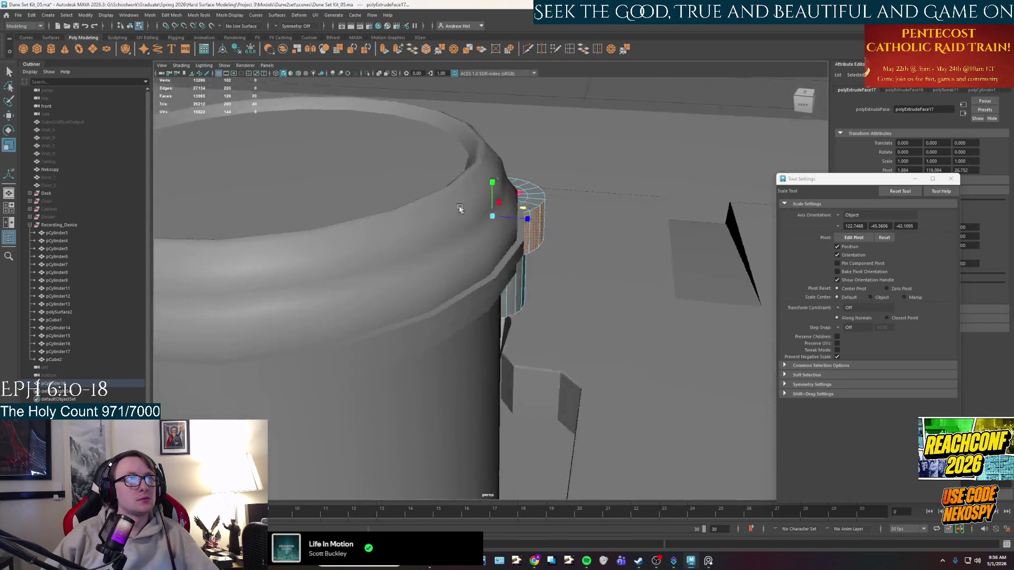
key(F8)
mouse_move(476, 254)
alt+mouse_down()
mouse_move(476, 273)
mouse_move(459, 274)
mouse_move(453, 245)
mouse_move(420, 239)
mouse_move(466, 250)
mouse_move(446, 249)
mouse_move(460, 272)
mouse_move(414, 272)
mouse_move(507, 240)
mouse_move(532, 211)
alt+mouse_up()
key(w)
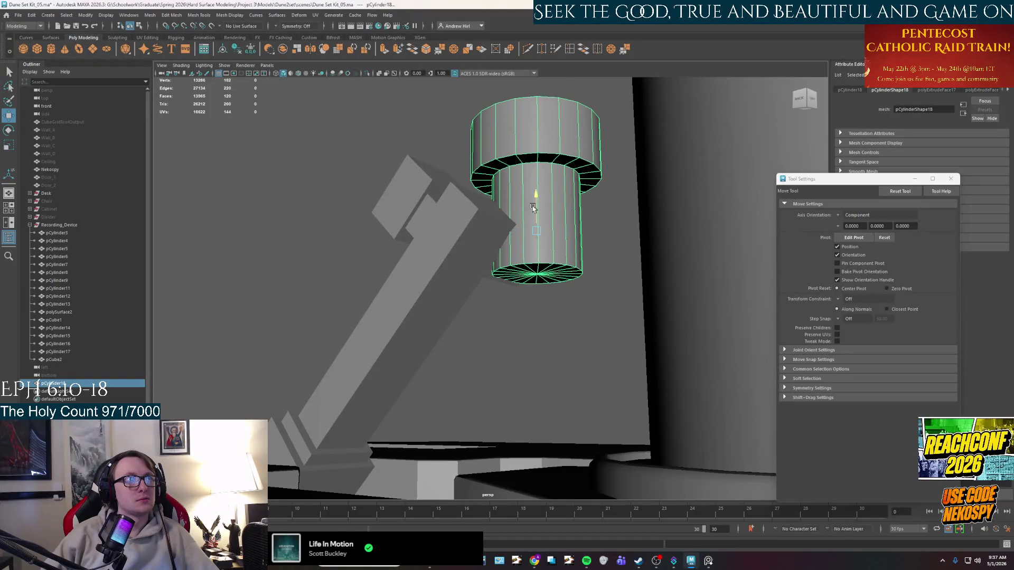
mouse_move(533, 212)
mouse_down()
mouse_move(513, 241)
mouse_move(530, 157)
mouse_up()
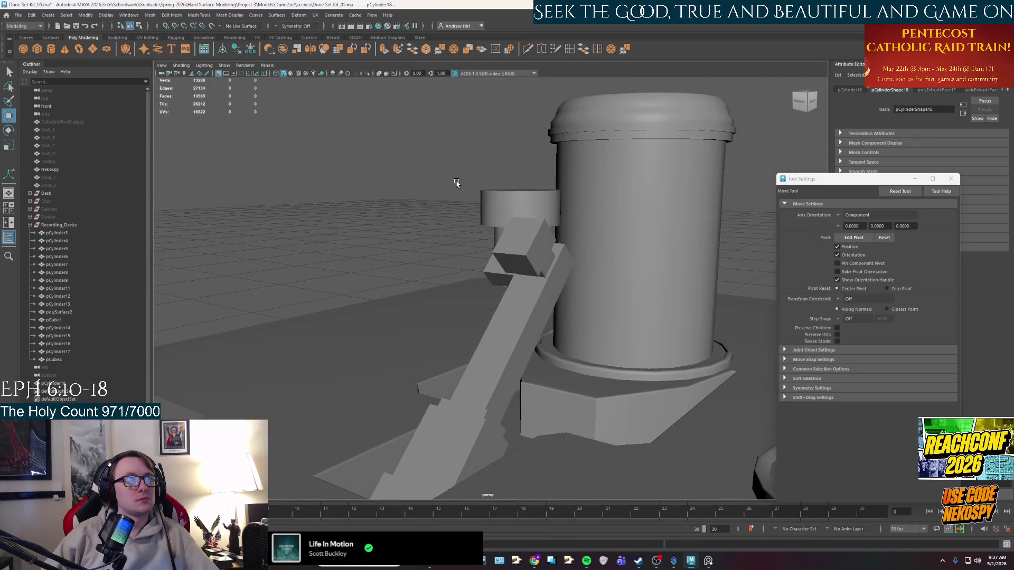
click(456, 184)
mouse_move(516, 243)
alt+mouse_down()
mouse_move(540, 251)
mouse_move(526, 326)
alt+mouse_up()
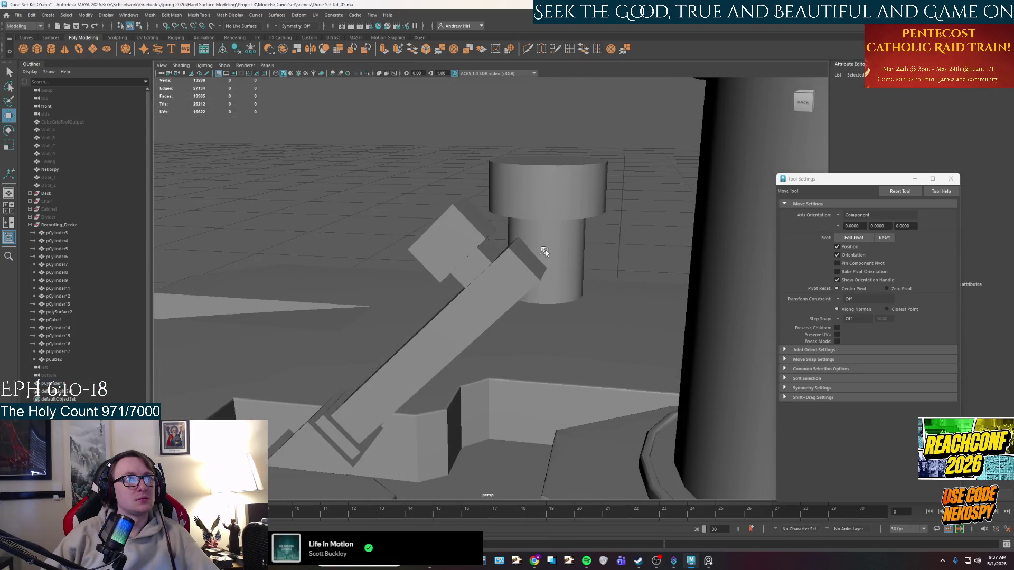
alt+drag(584, 363, 507, 311)
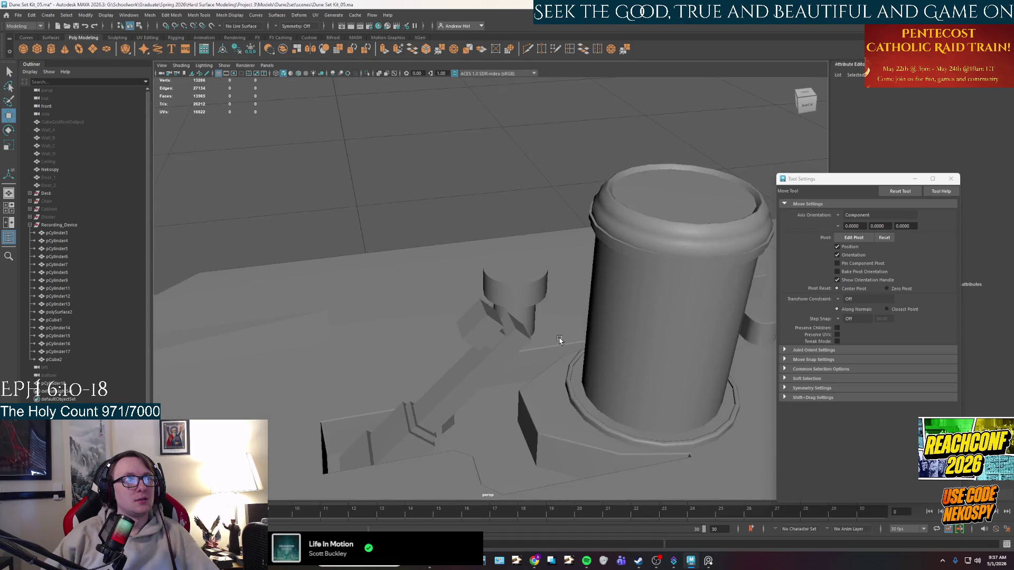
click(486, 347)
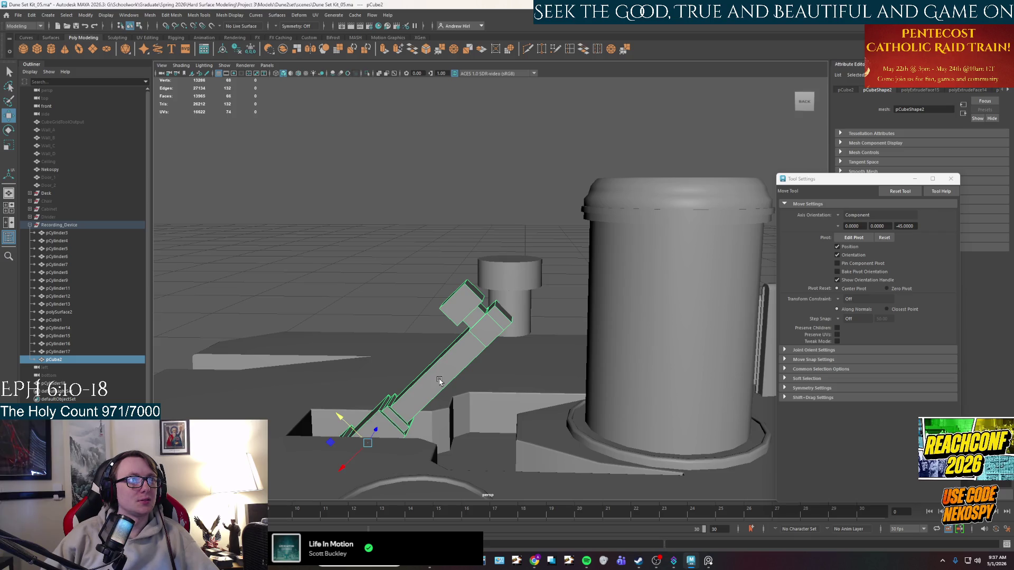
alt+drag(440, 381, 463, 386)
click(534, 278)
mouse_move(534, 277)
alt+mouse_down()
mouse_move(475, 302)
mouse_move(507, 325)
mouse_move(499, 301)
mouse_move(465, 305)
mouse_move(520, 237)
mouse_move(557, 289)
mouse_move(607, 283)
mouse_move(555, 336)
mouse_move(493, 268)
mouse_move(478, 328)
alt+mouse_up()
click(475, 302)
click(708, 561)
click(708, 561)
click(707, 561)
click(708, 561)
scroll(493, 302, up, 2)
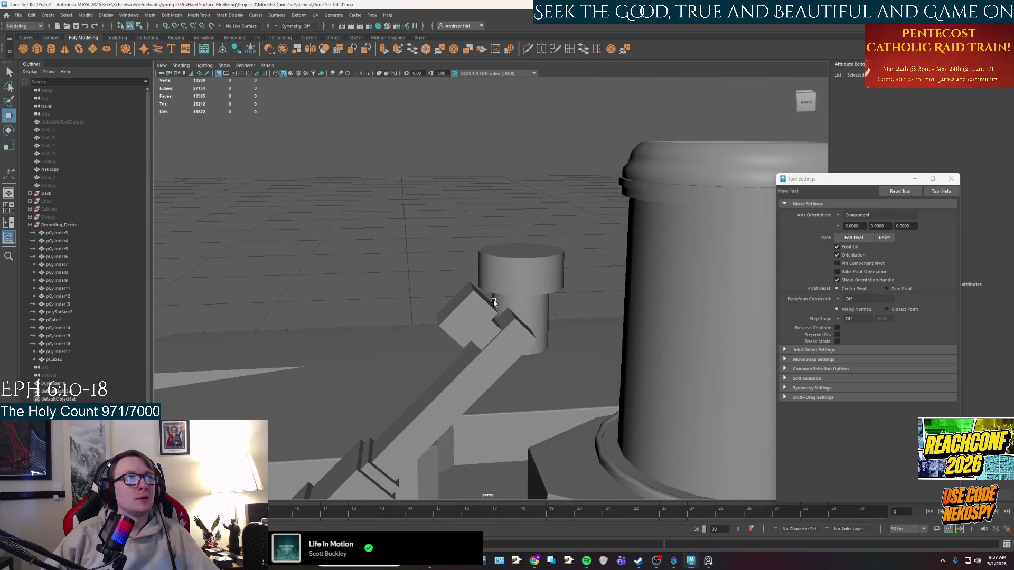
click(525, 274)
click(708, 562)
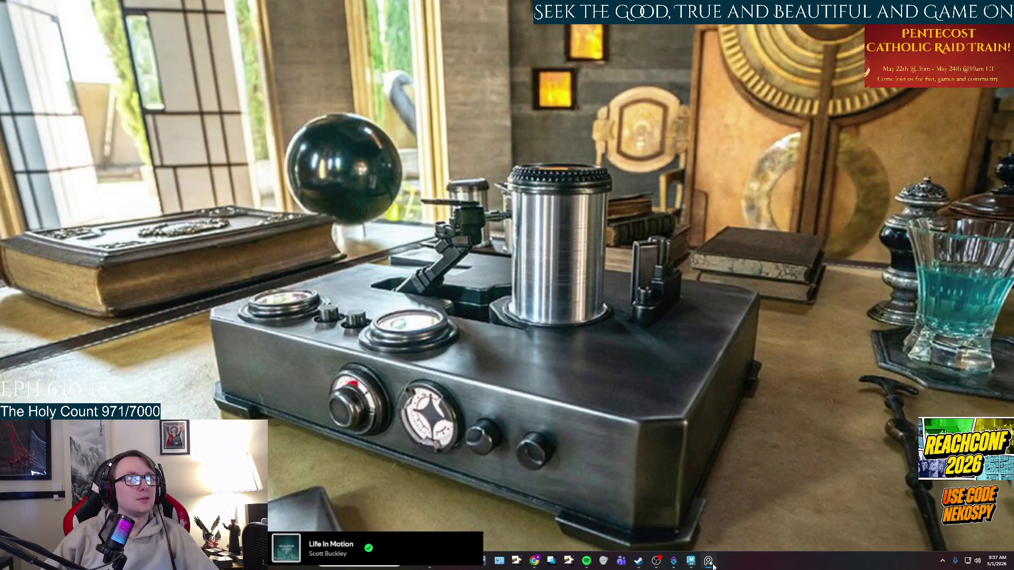
click(709, 562)
mouse_move(523, 333)
alt+mouse_down()
mouse_move(556, 285)
mouse_move(547, 238)
alt+mouse_up()
right_click(547, 239)
right_drag(538, 257, 539, 259)
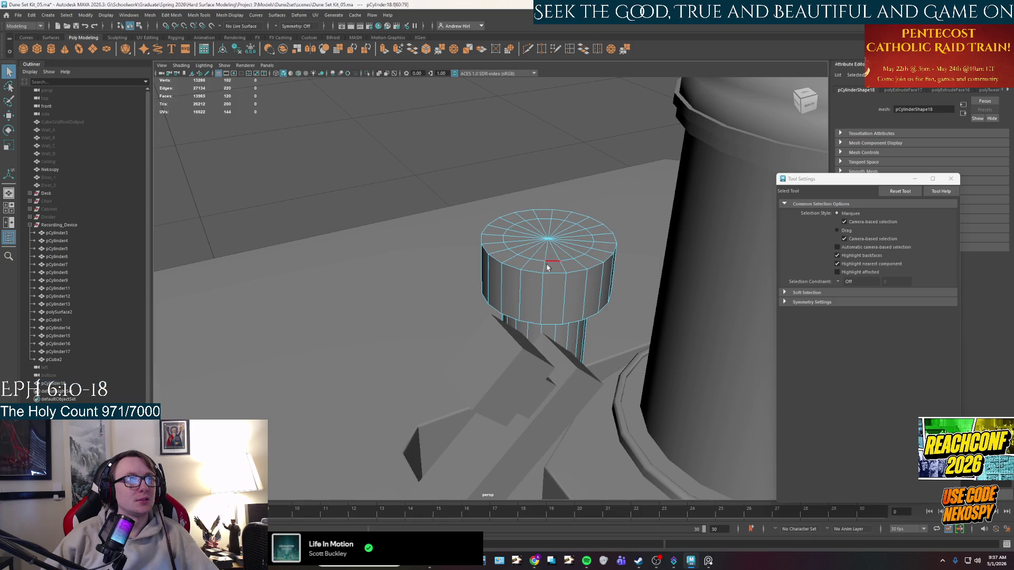
mouse_move(545, 270)
alt+mouse_down()
mouse_move(515, 242)
mouse_move(519, 262)
alt+mouse_up()
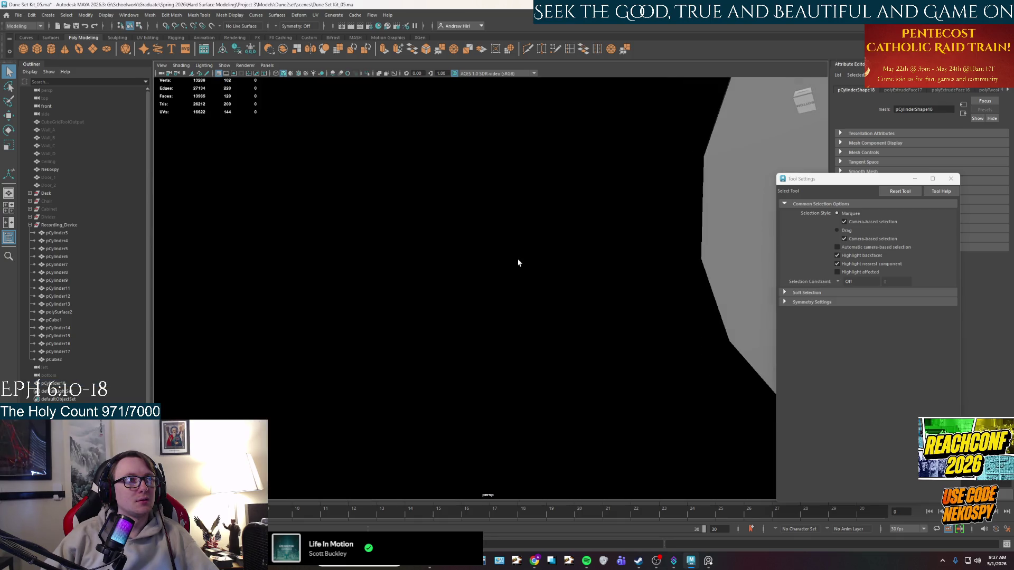
click(709, 561)
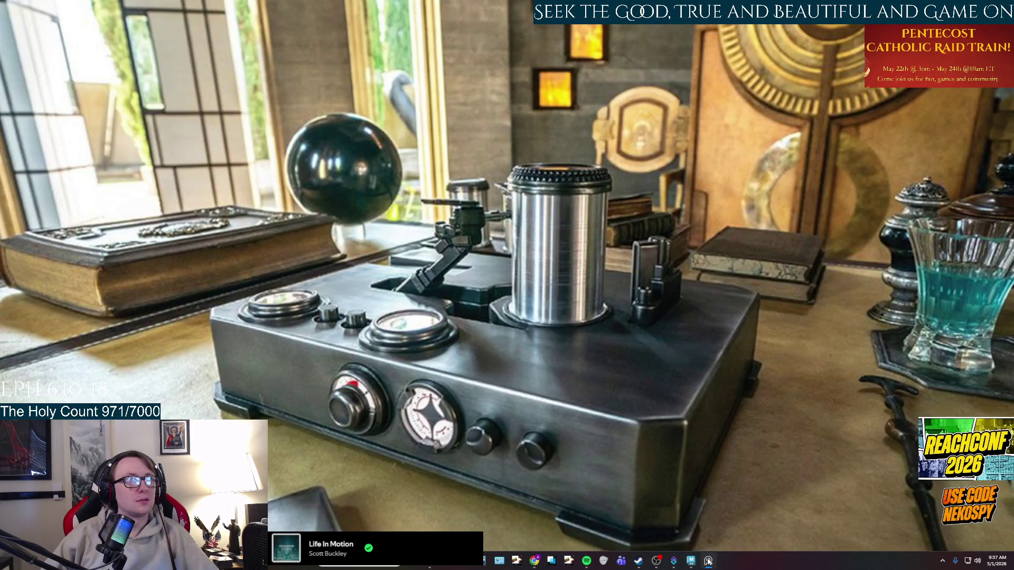
click(708, 560)
alt+drag(640, 410, 555, 295)
right_drag(555, 296, 573, 351)
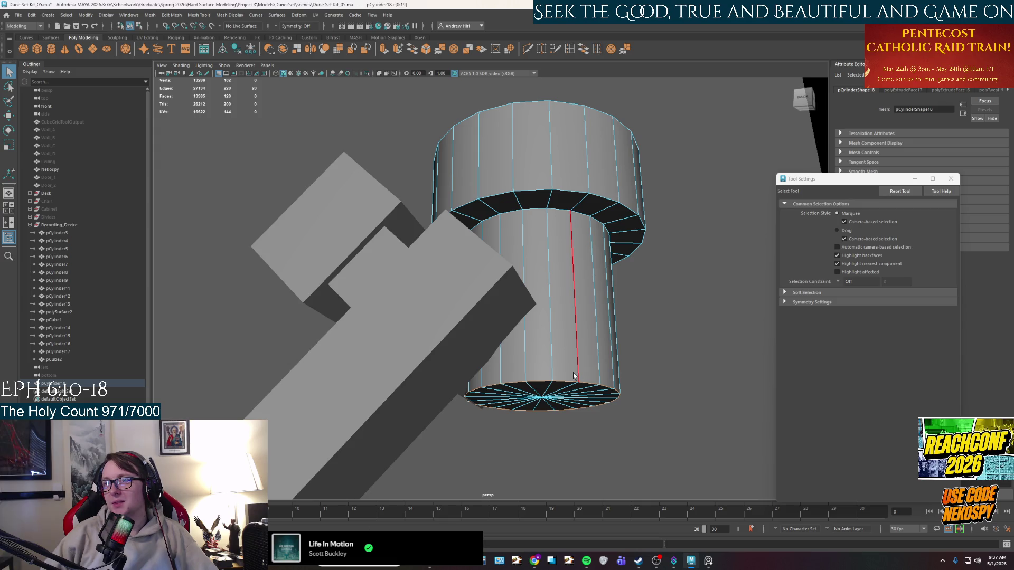
Step: Bevel the cylinder's bottom edge loop with fraction 0.2 and three segments
key(ctrl+b)
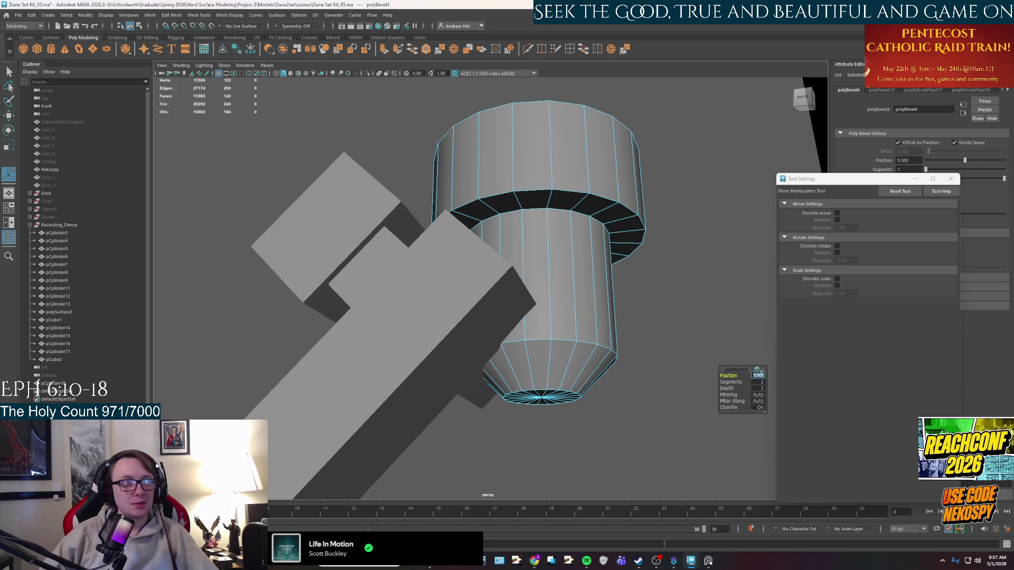
text(0.2)
key(Return)
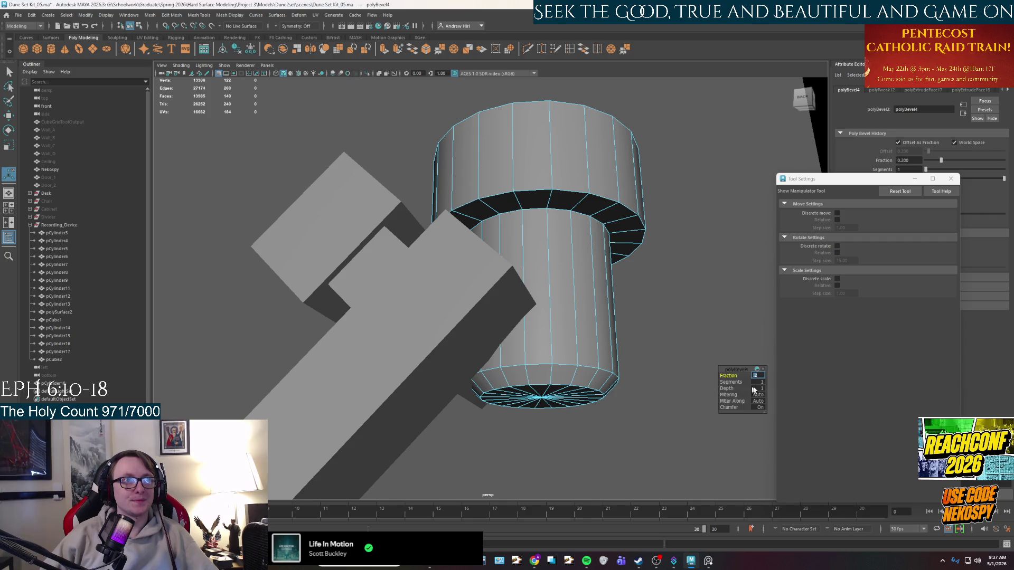
text(3)
key(Return)
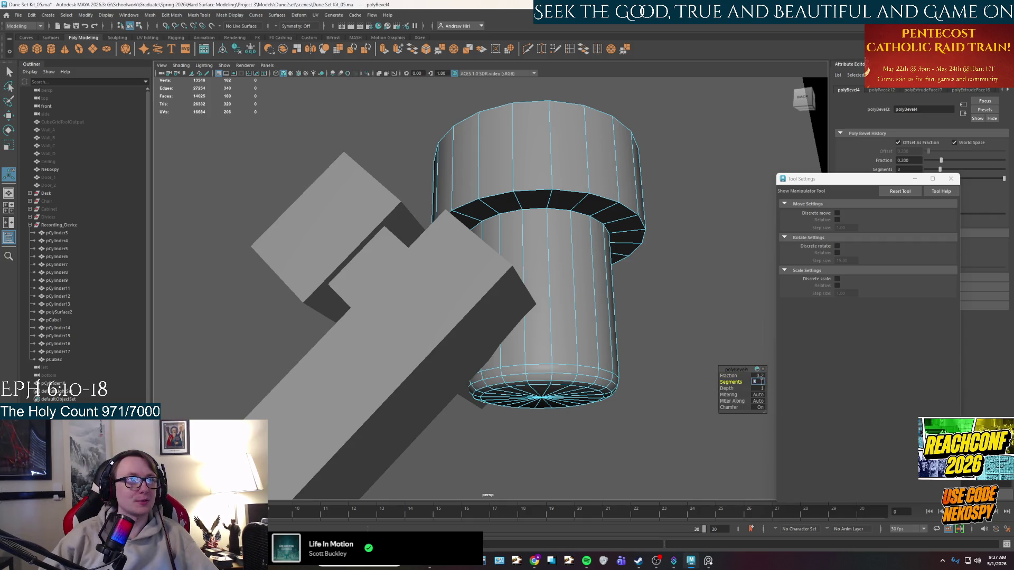
mouse_move(702, 356)
alt+mouse_down()
mouse_move(506, 342)
mouse_move(519, 412)
alt+mouse_up()
scroll(531, 409, up, 3)
Step: Bevel the cap's top and bottom edge loops with fraction 0.2 and three segments
double_click(512, 343)
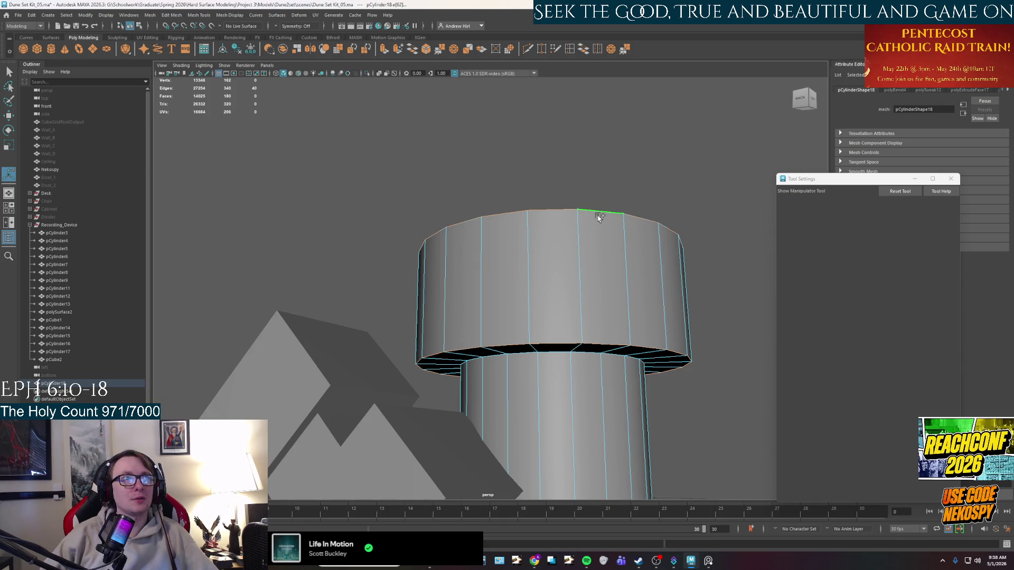
alt+drag(553, 211, 557, 283)
key(ctrl+b)
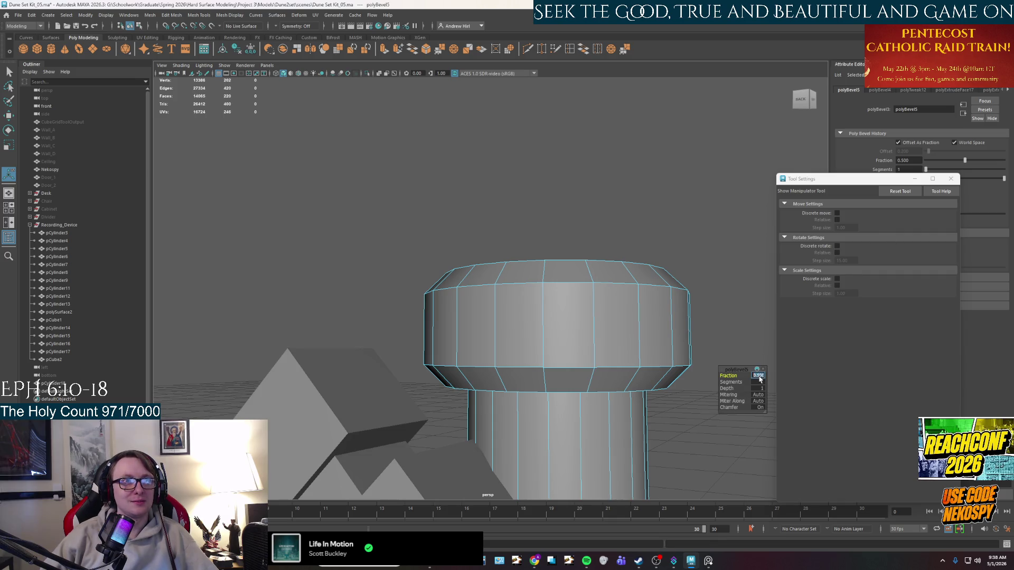
text(0.2)
key(Return)
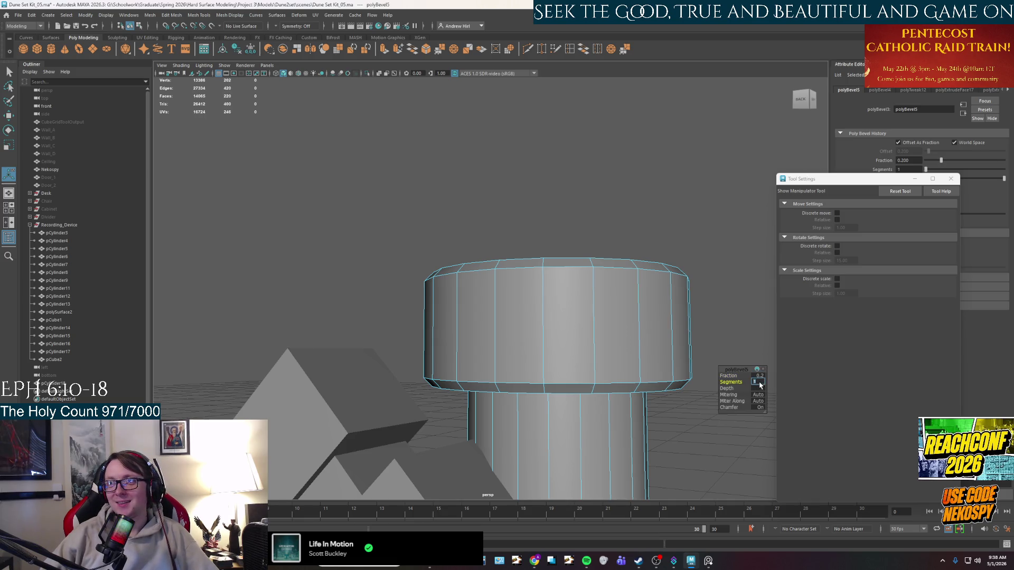
text(3)
key(Return)
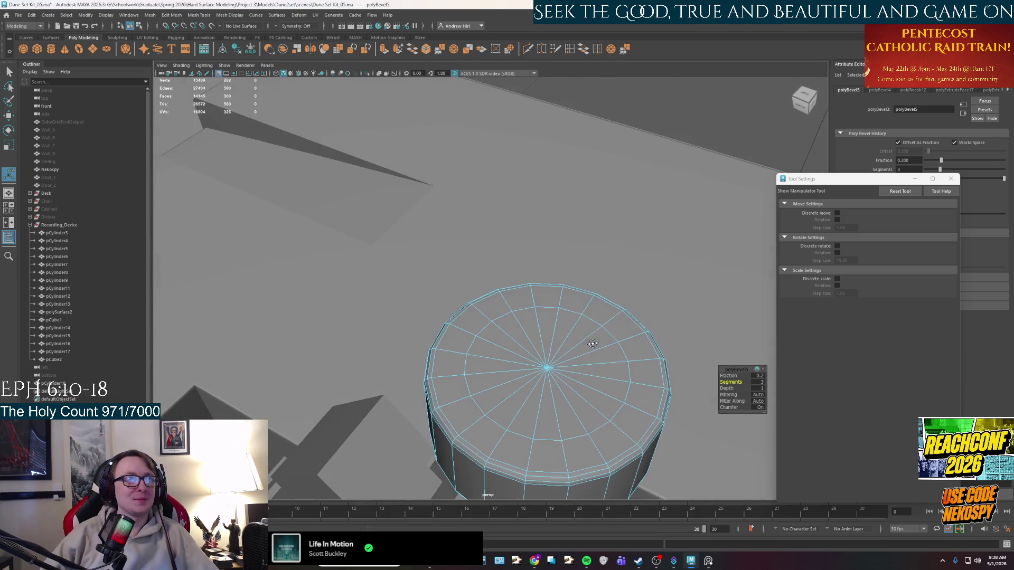
mouse_move(555, 318)
alt+mouse_down()
mouse_move(585, 254)
mouse_move(551, 272)
alt+mouse_up()
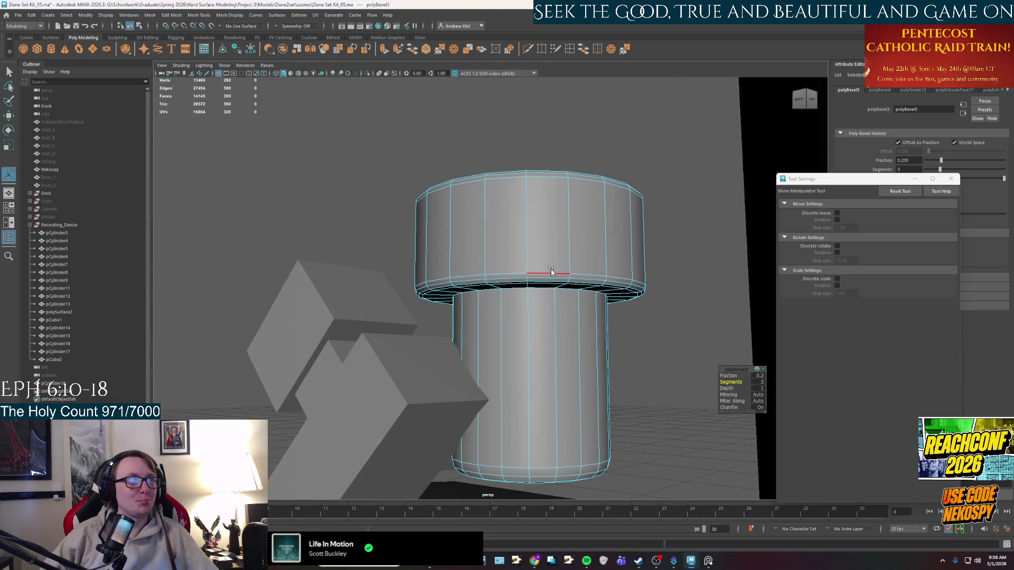
Step: Return to object mode, deselect the cylinder and select the angled arm mesh
right_drag(551, 271, 555, 191)
scroll(586, 240, down, 3)
alt+drag(586, 240, 544, 254)
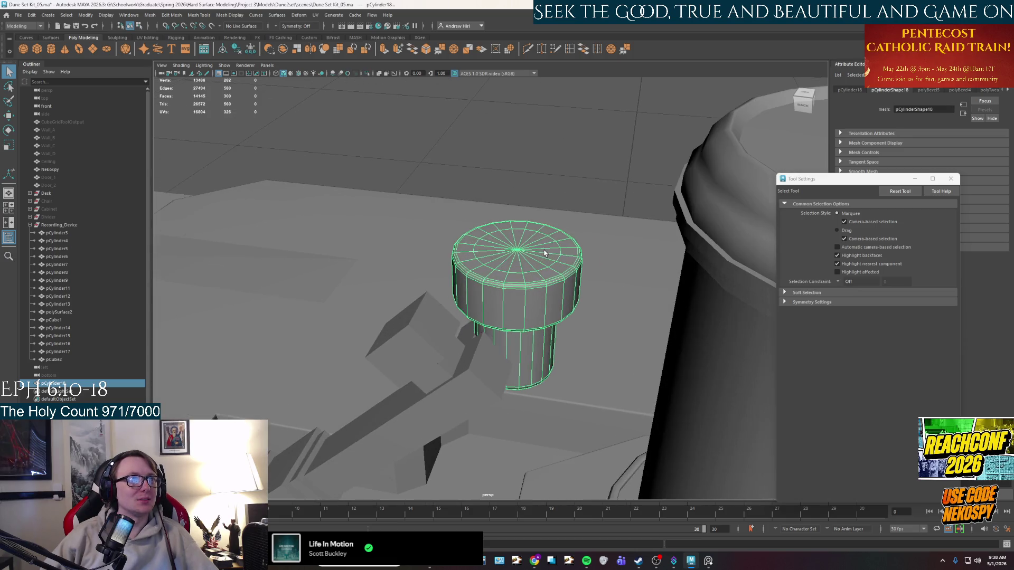
click(548, 198)
alt+drag(482, 294, 551, 238)
scroll(533, 281, up, 2)
click(533, 281)
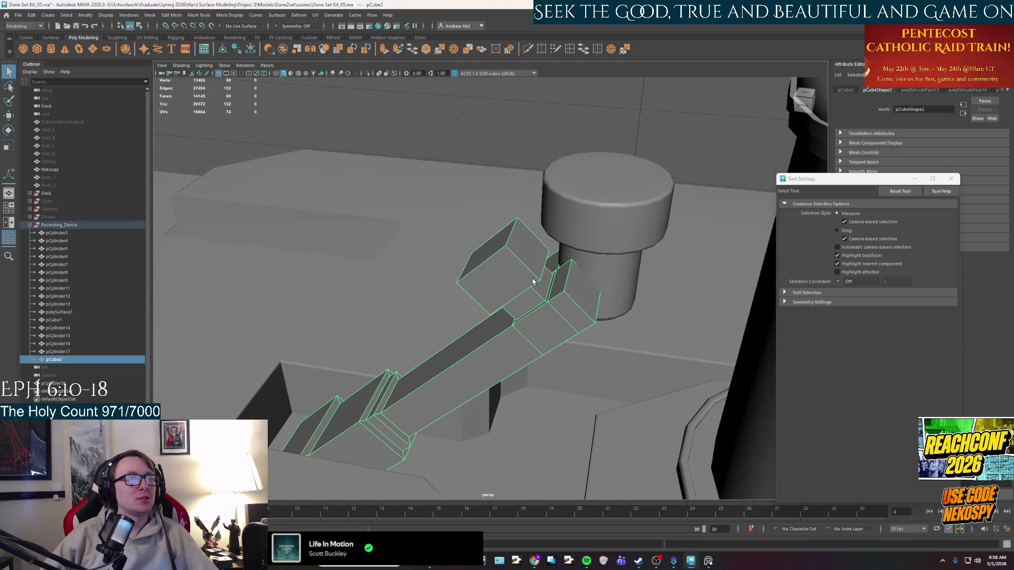
Step: Bevel the angled arm's edges with fraction 0.1
alt+drag(534, 281, 504, 278)
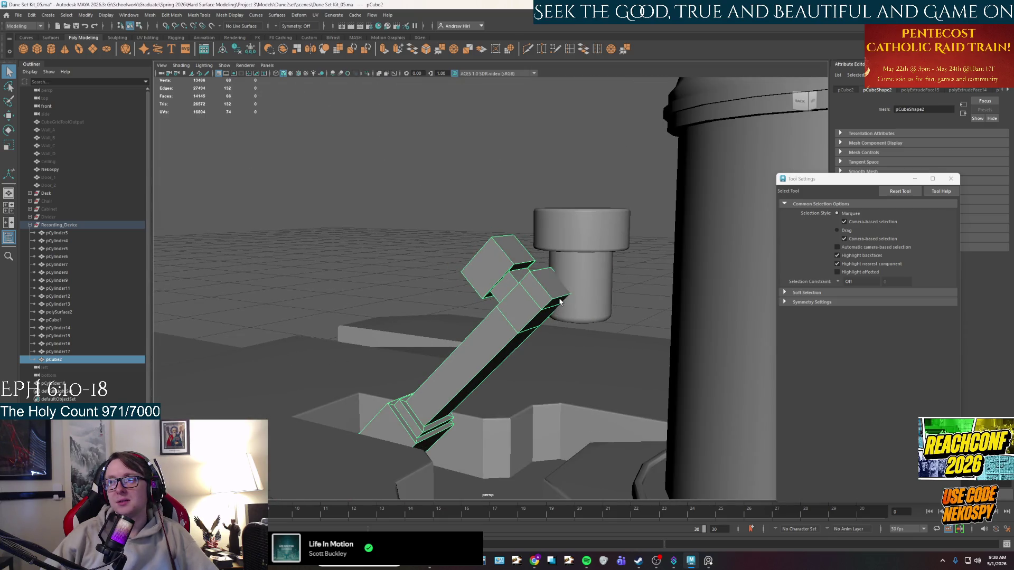
mouse_move(559, 303)
alt+mouse_down()
mouse_move(562, 282)
mouse_move(546, 304)
mouse_move(583, 261)
alt+mouse_up()
click(562, 281)
mouse_move(560, 303)
alt+mouse_down()
mouse_move(422, 311)
mouse_move(495, 345)
alt+mouse_up()
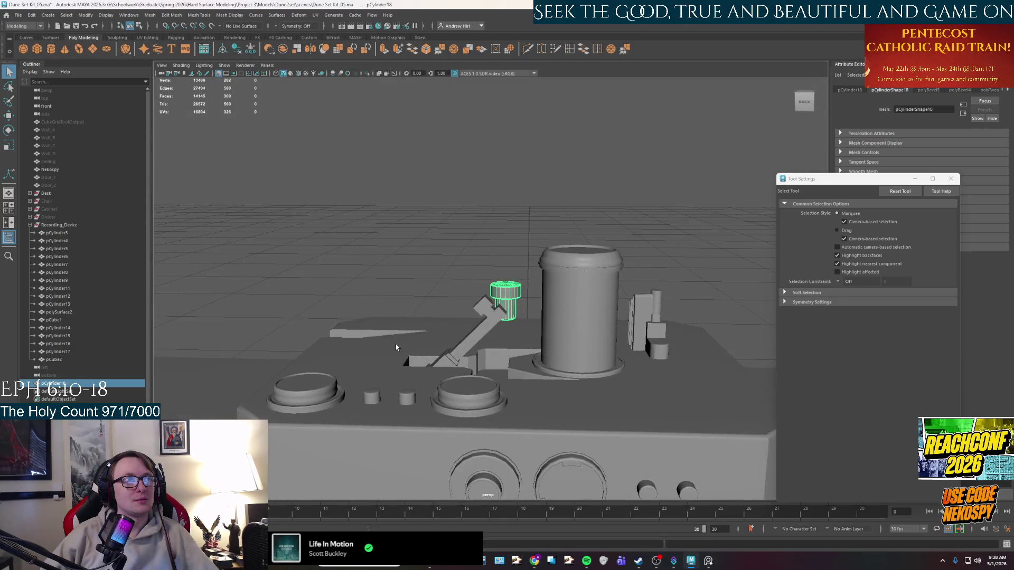
click(486, 372)
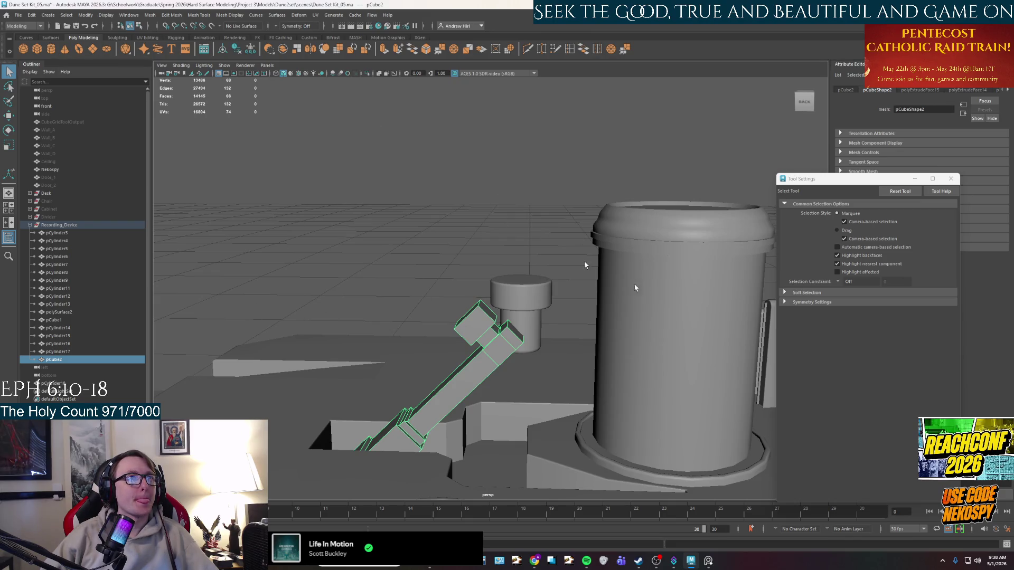
key(ctrl+b)
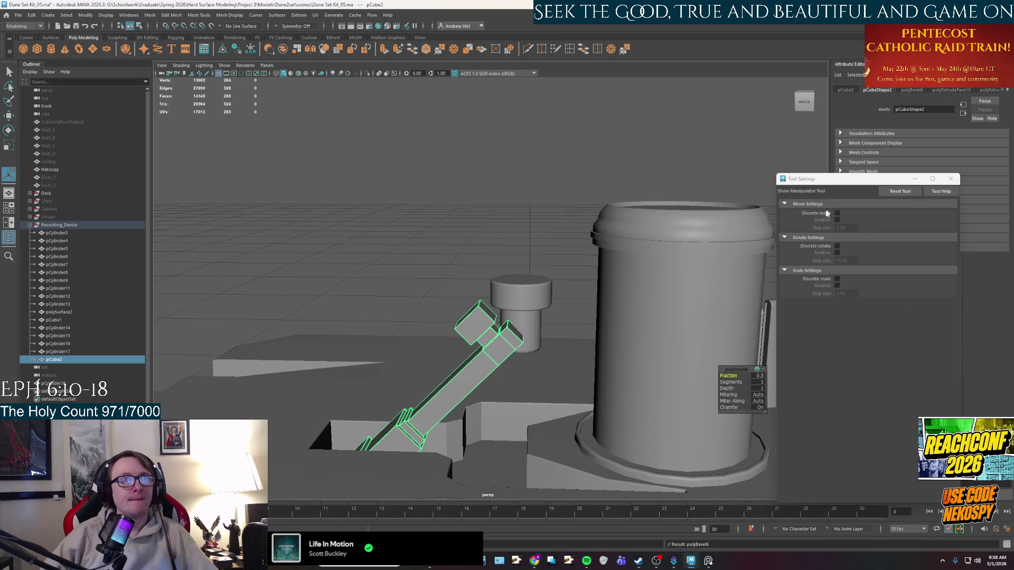
scroll(640, 398, up, 2)
scroll(639, 397, up, 2)
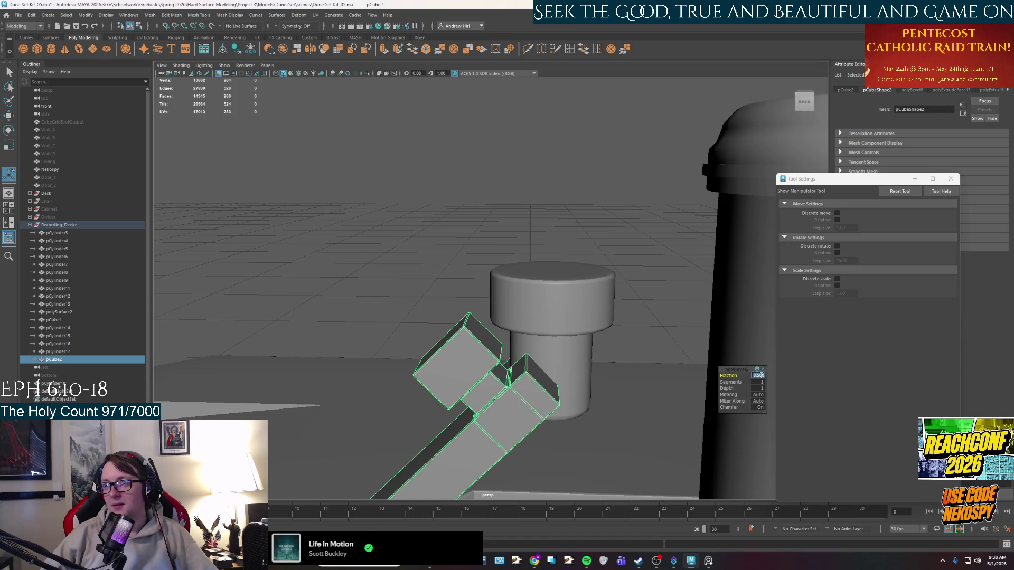
text(.175)
key(Return)
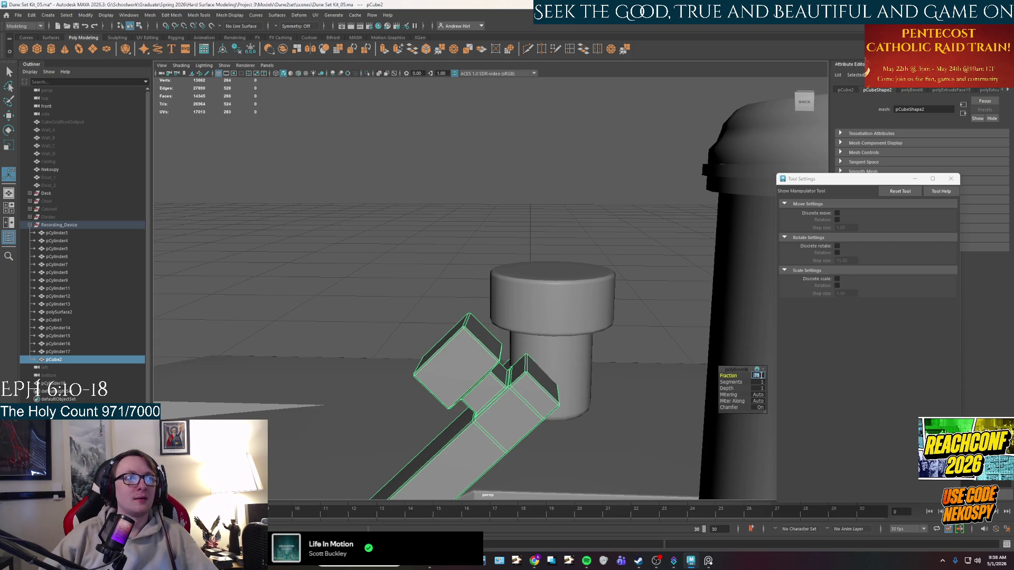
scroll(469, 489, up, 2)
Step: Round the arm bevel with three segments, answer the AutoSave prompt and clear the selection
click(759, 383)
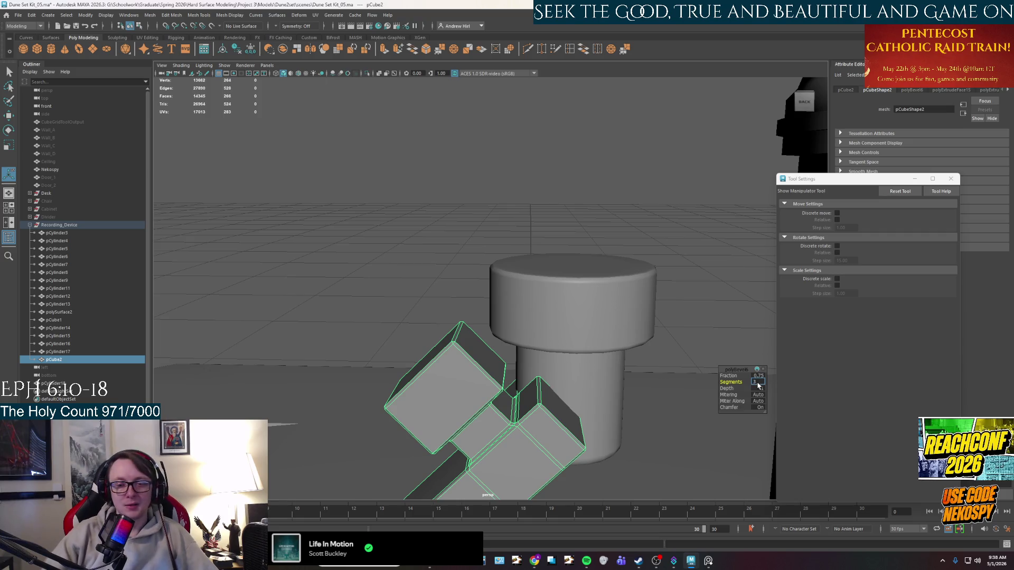
text(3)
key(Return)
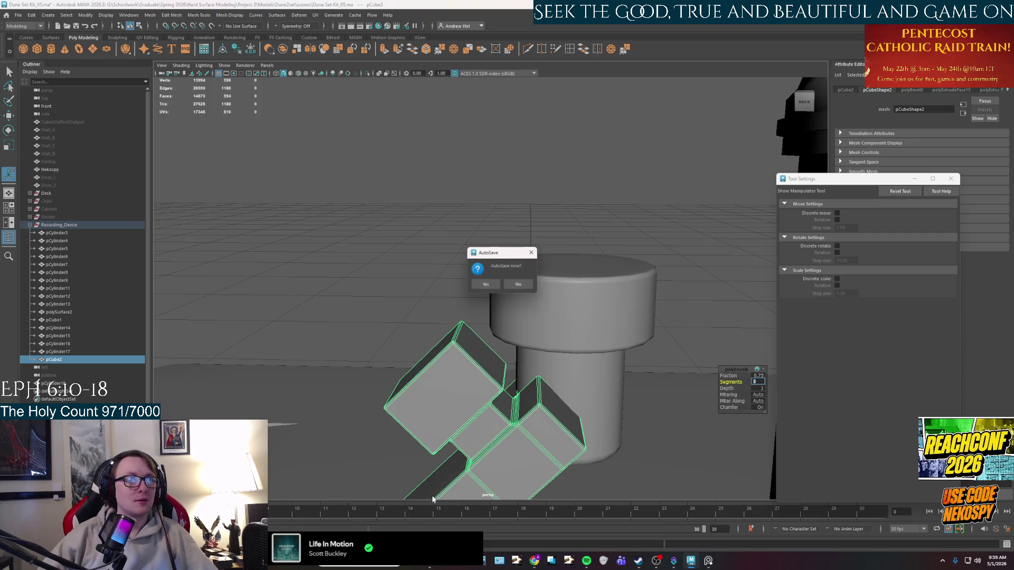
click(486, 283)
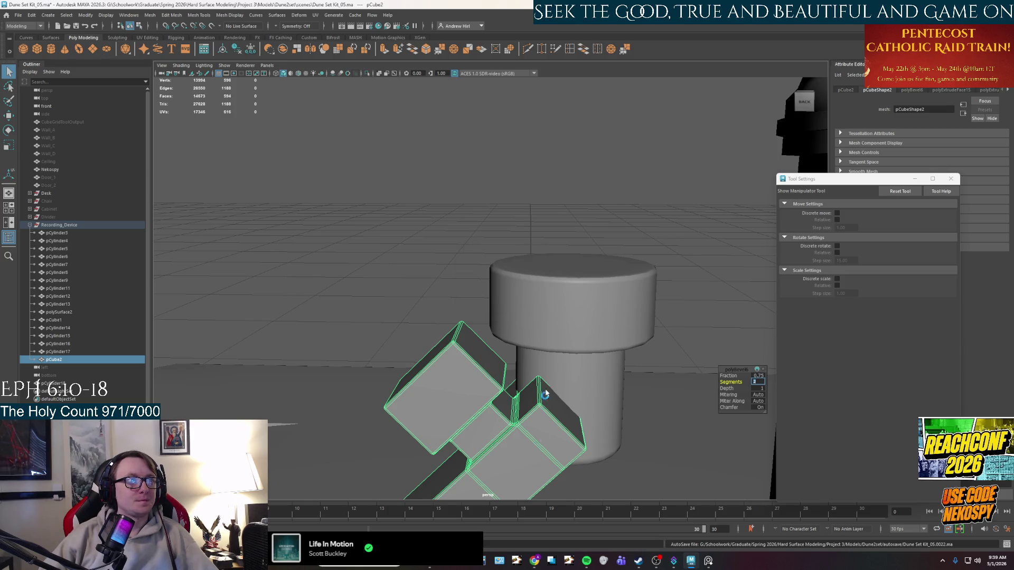
scroll(544, 398, up, 3)
right_drag(555, 333, 567, 349)
click(577, 340)
scroll(577, 341, down, 3)
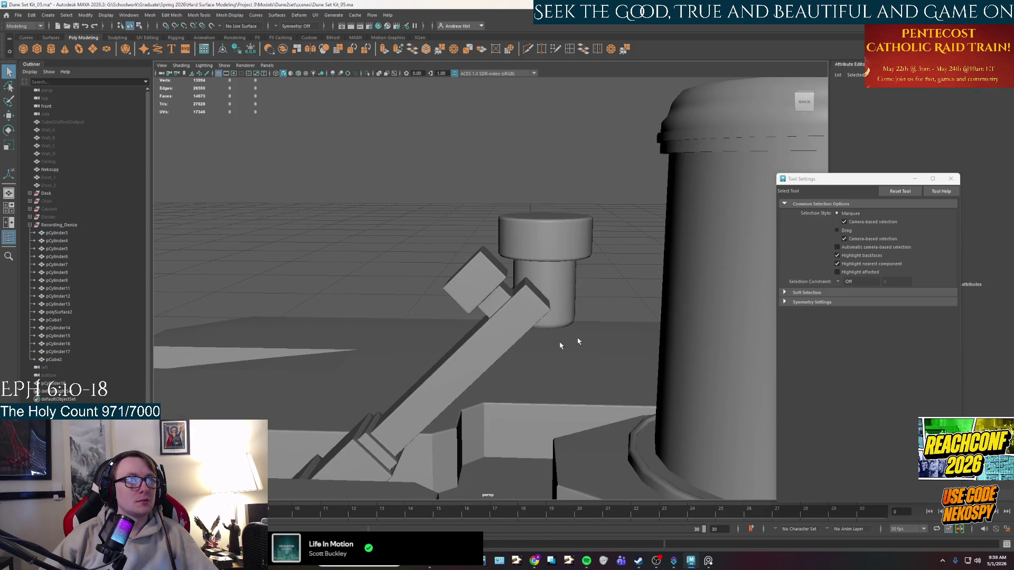
Step: Select and frame the small capped cylinder, ready to move it
mouse_move(578, 340)
alt+mouse_down()
mouse_move(637, 341)
mouse_move(459, 375)
mouse_move(483, 294)
alt+mouse_up()
scroll(483, 294, up, 3)
scroll(550, 357, up, 2)
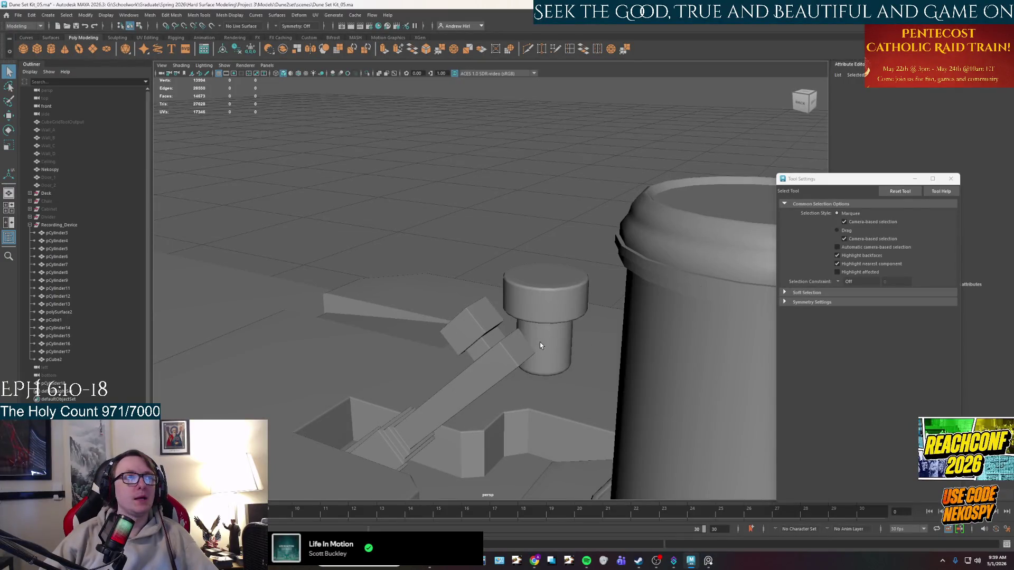
click(540, 343)
key(f)
mouse_move(528, 380)
alt+mouse_down()
mouse_move(750, 407)
mouse_move(420, 375)
mouse_move(437, 371)
mouse_move(400, 389)
mouse_move(428, 384)
alt+mouse_up()
key(w)
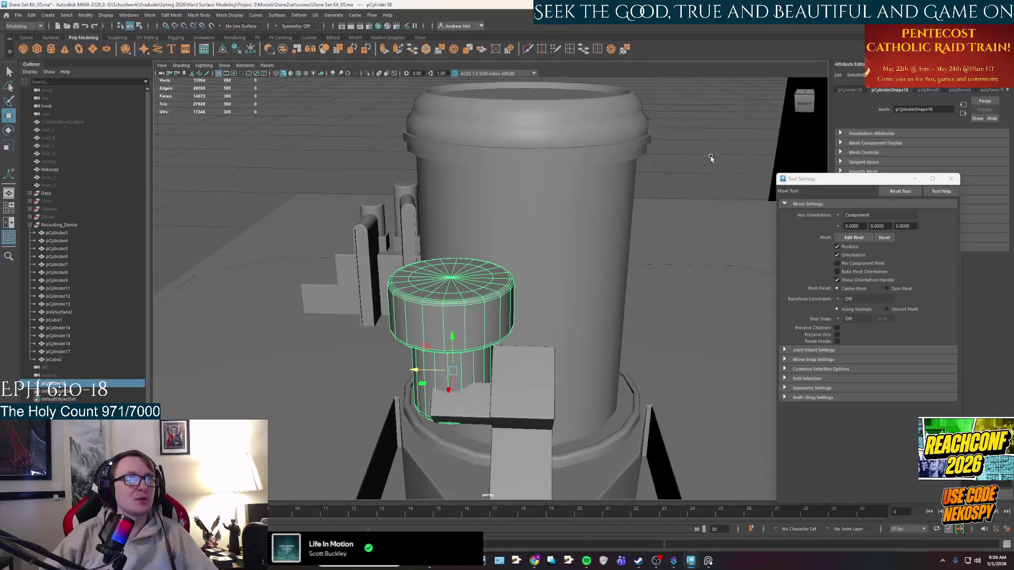
click(713, 159)
mouse_move(570, 356)
alt+mouse_down()
mouse_move(532, 359)
mouse_move(410, 408)
mouse_move(561, 395)
mouse_move(494, 357)
mouse_move(490, 177)
alt+mouse_up()
mouse_move(535, 226)
alt+mouse_down()
mouse_move(468, 267)
mouse_move(370, 252)
mouse_move(397, 376)
mouse_move(428, 332)
alt+mouse_up()
scroll(460, 279, down, 5)
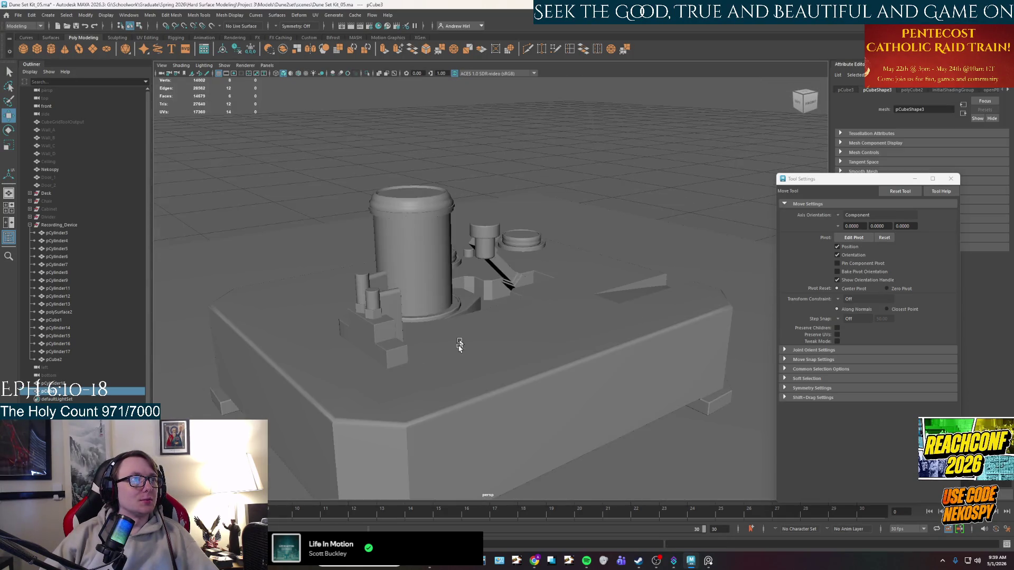
Step: Select and frame the small cube pCube3 beside the capped cylinder, centring the view on it
click(449, 363)
click(474, 290)
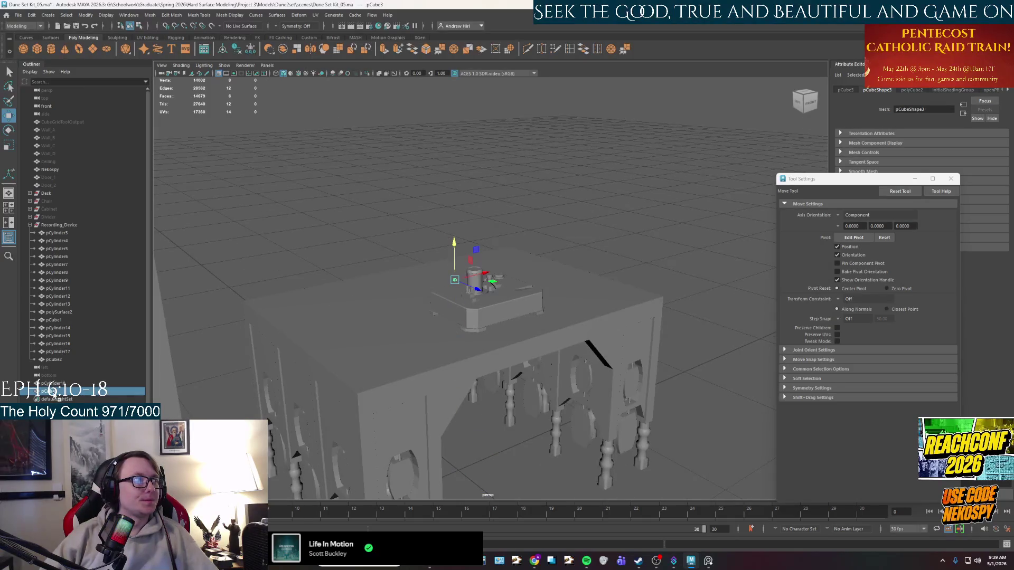
key(f)
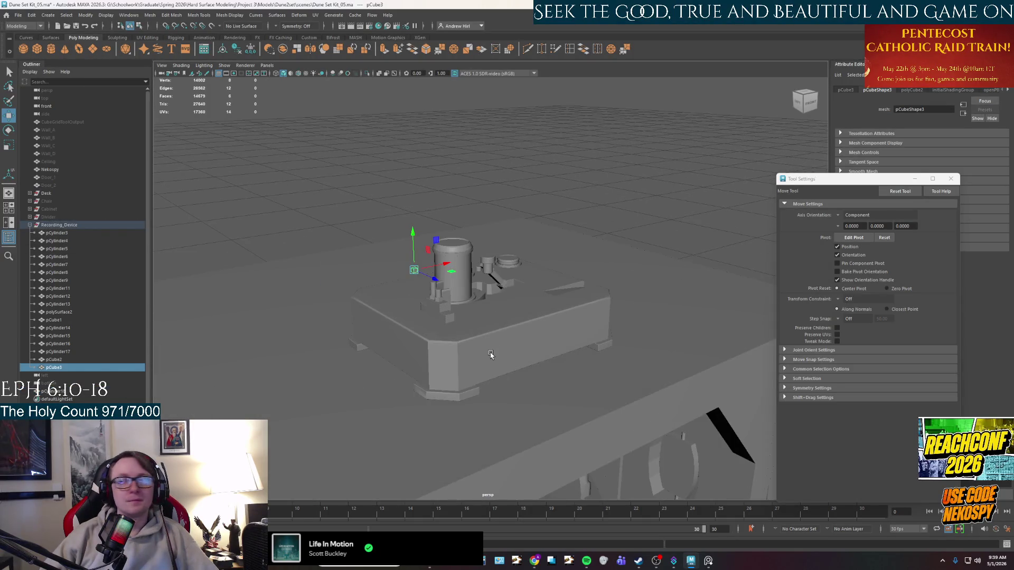
alt+drag(490, 356, 432, 363)
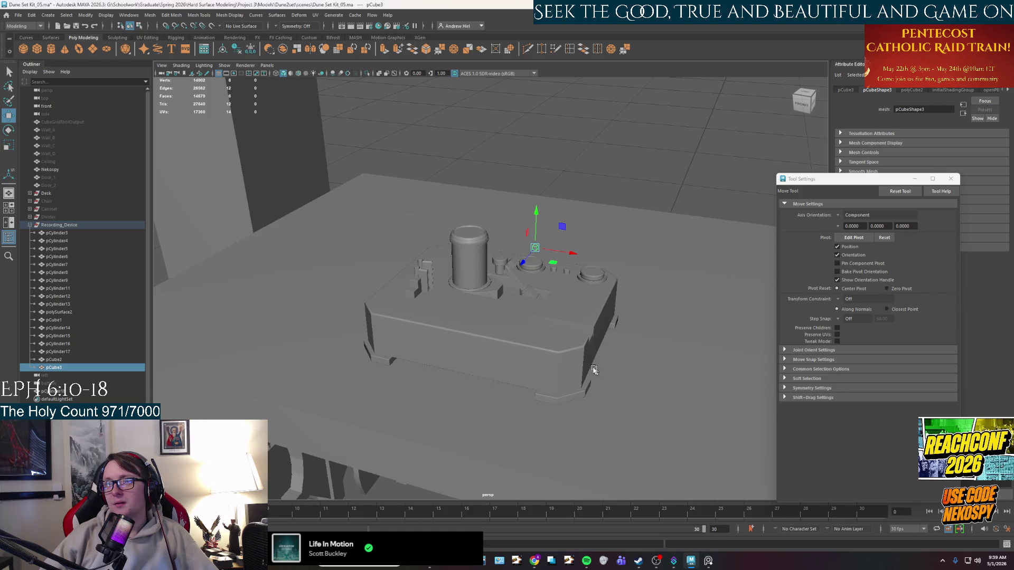
scroll(520, 333, up, 1)
scroll(522, 328, up, 2)
scroll(587, 305, up, 1)
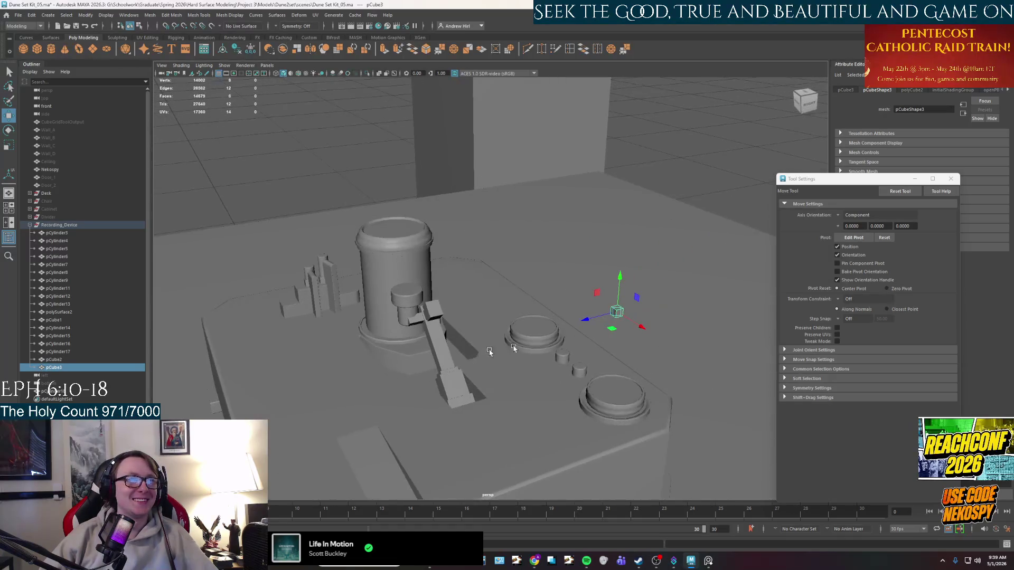
click(406, 300)
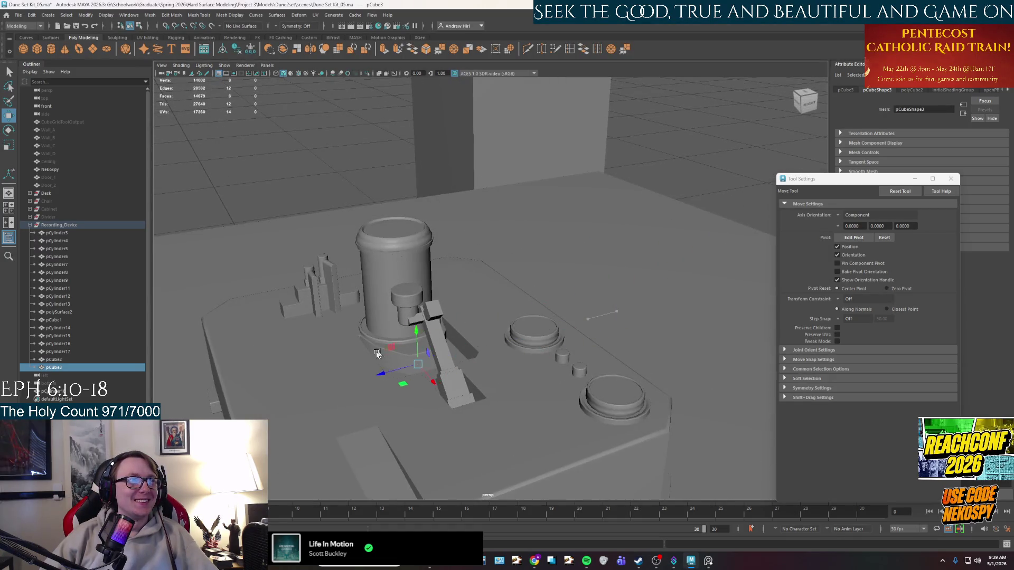
click(405, 299)
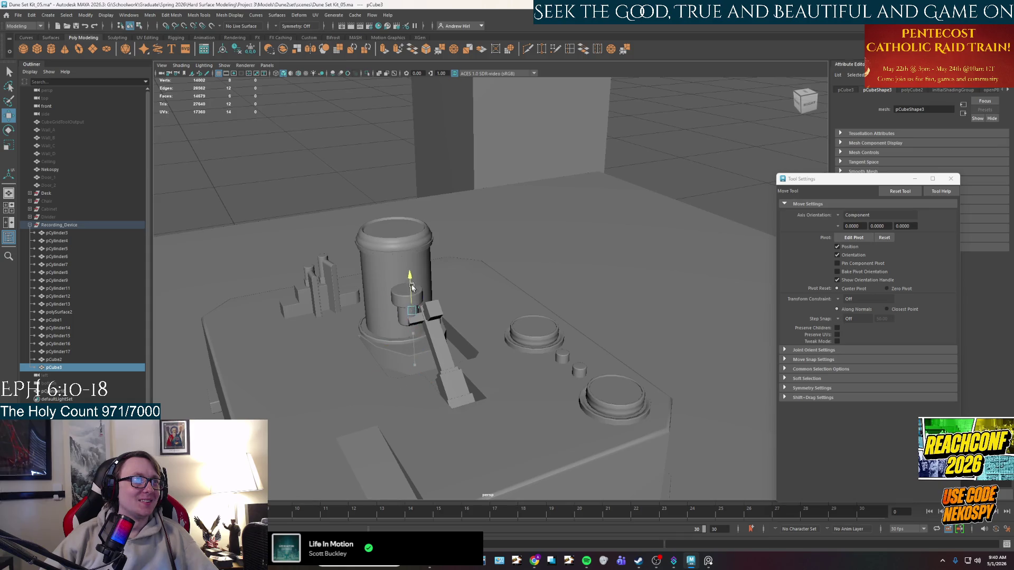
scroll(412, 299, up, 2)
alt+middle_drag(412, 299, 570, 320)
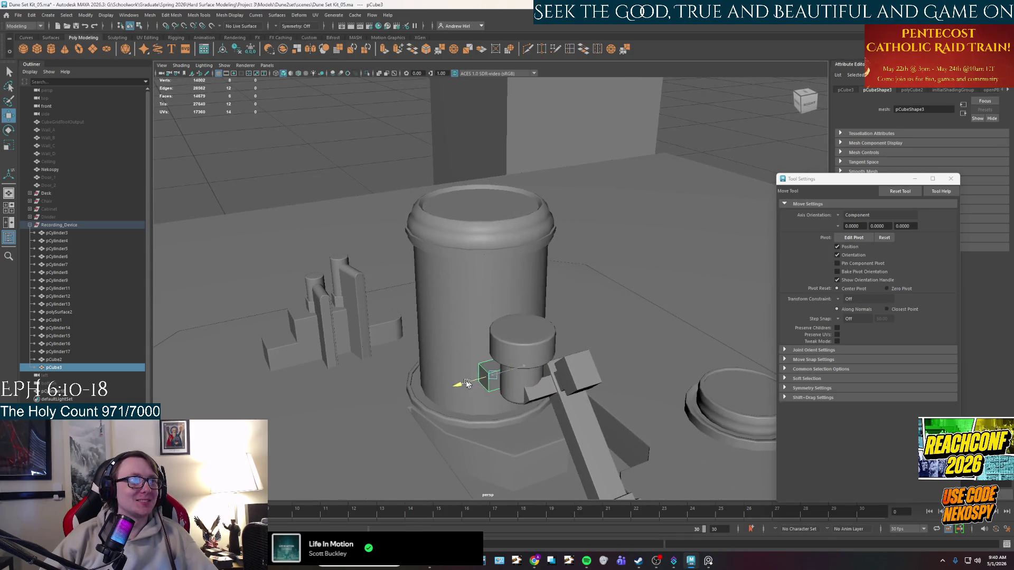
Step: Move the small cube up beside the cylinder, then shift it down and right into position
mouse_move(486, 370)
mouse_down()
mouse_move(466, 337)
mouse_move(469, 357)
mouse_up()
key(r)
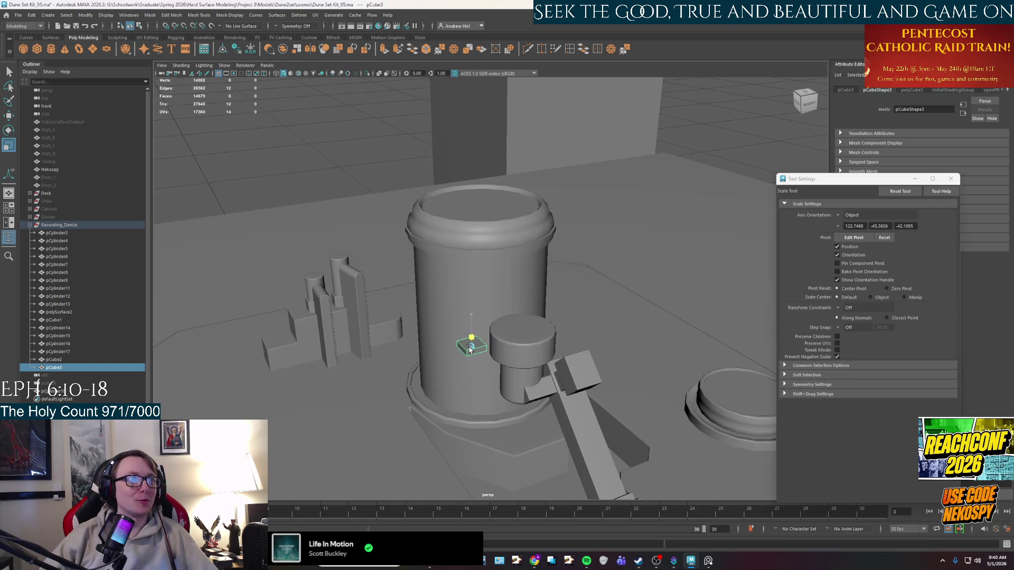
scroll(469, 358, up, 3)
alt+middle_drag(469, 359, 471, 308)
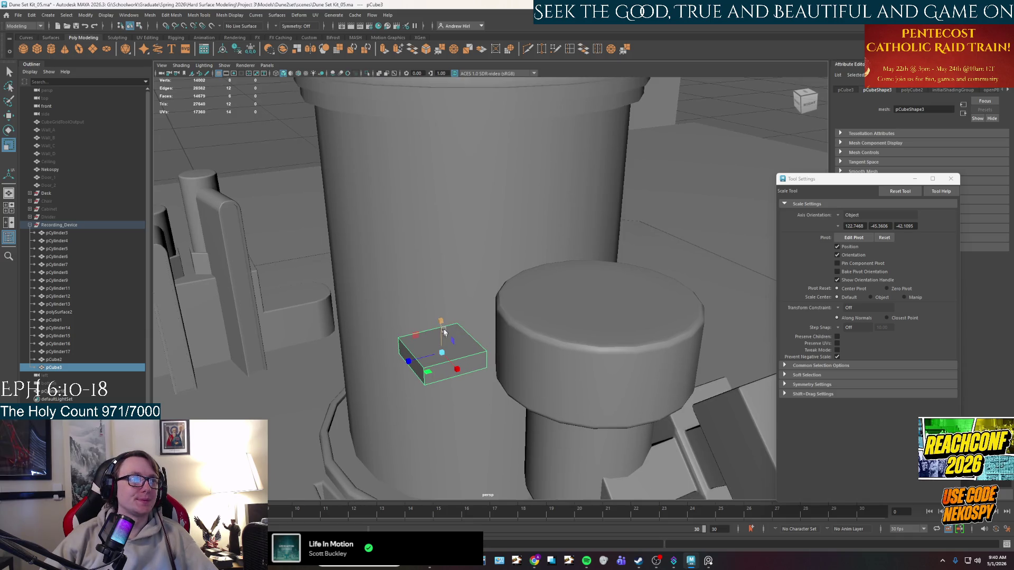
key(w)
mouse_move(445, 349)
mouse_down()
mouse_move(502, 392)
mouse_move(555, 402)
mouse_up()
alt+right_drag(496, 408, 534, 398)
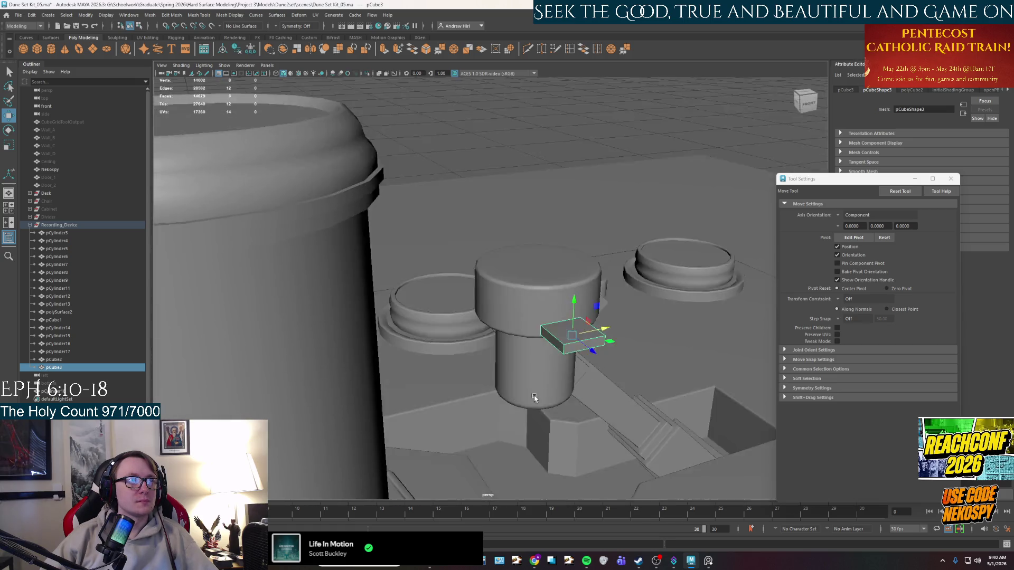
alt+drag(534, 398, 538, 354)
Step: Pull the cube's left face out into a long bar and select its end face for scaling
right_drag(530, 356, 531, 375)
click(526, 355)
mouse_move(502, 359)
mouse_down()
mouse_move(215, 366)
mouse_move(281, 386)
mouse_move(368, 381)
mouse_move(446, 286)
mouse_move(424, 338)
mouse_move(532, 355)
mouse_up()
click(368, 380)
key(r)
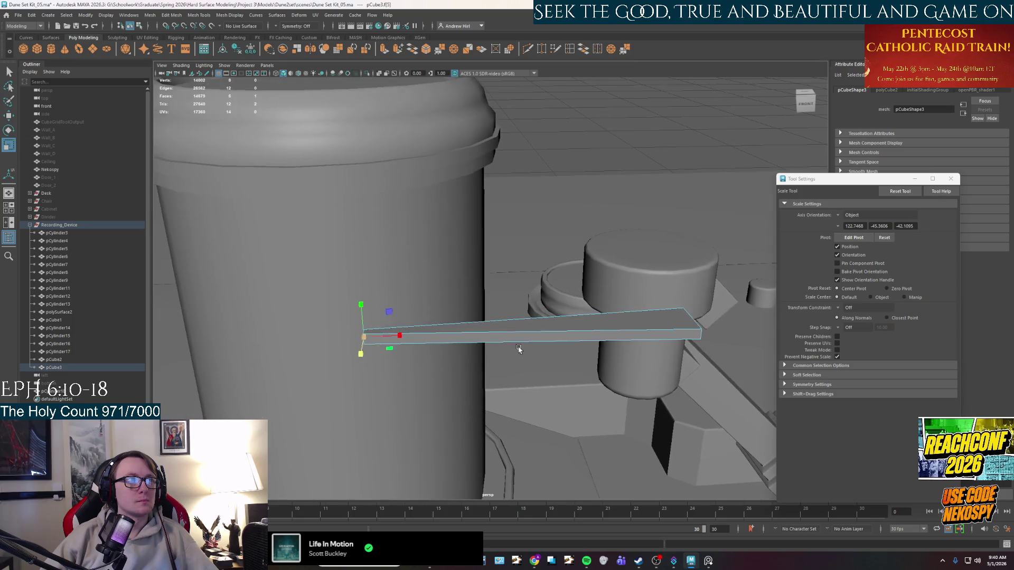
Step: Squash the bar's end face into a thin edge, then set Insert Edge Loop to multiple edge loops
drag(362, 305, 365, 333)
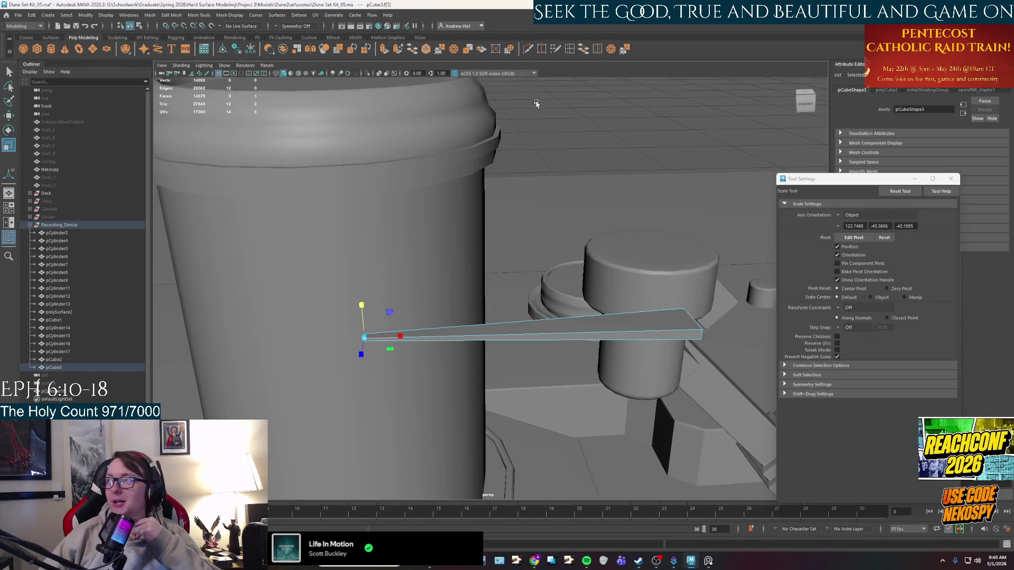
click(570, 48)
click(837, 252)
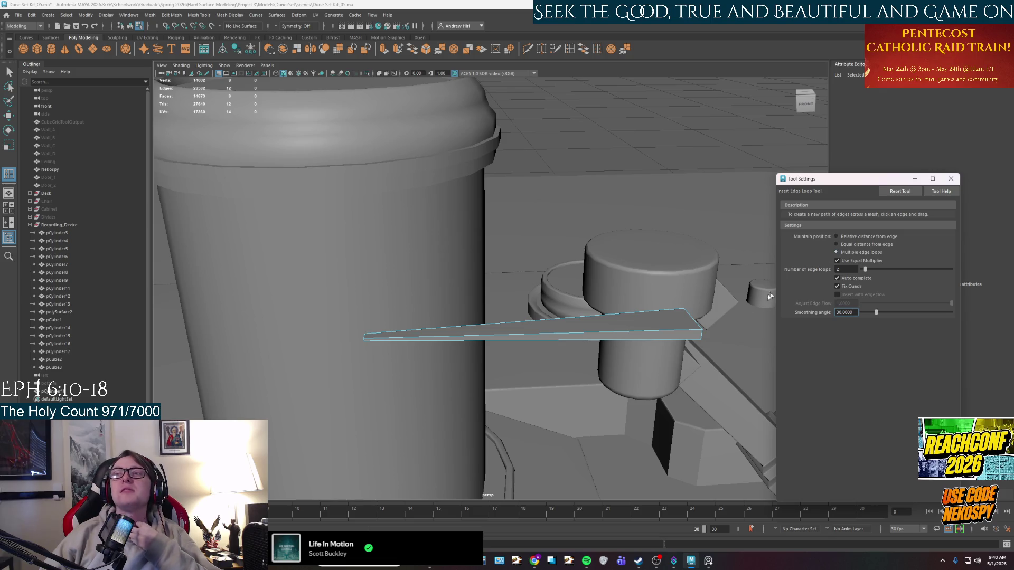
Step: Try two and then five edge loops across the bar, undoing each trial
click(625, 334)
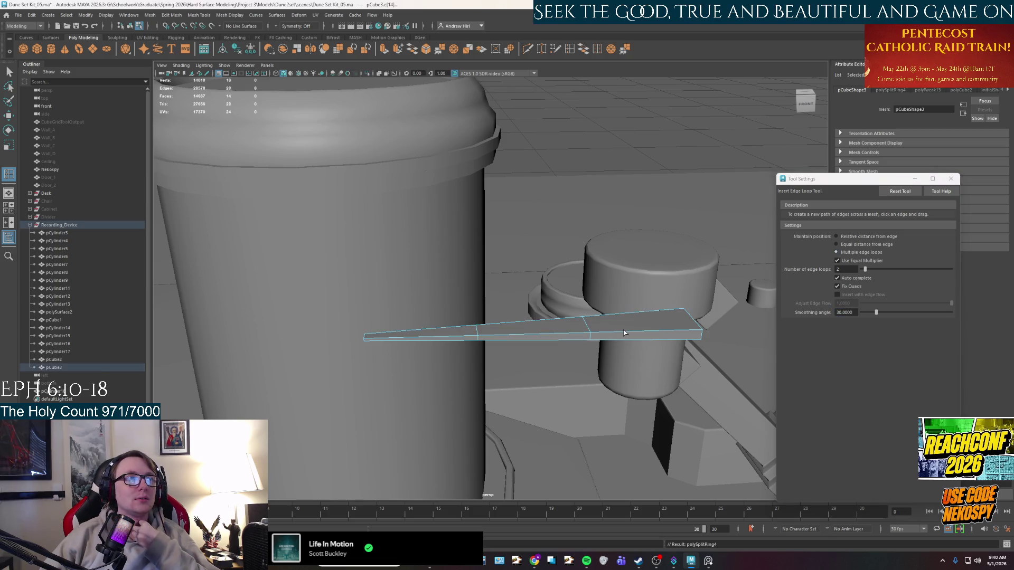
key(ctrl+z)
double_click(843, 270)
text(5)
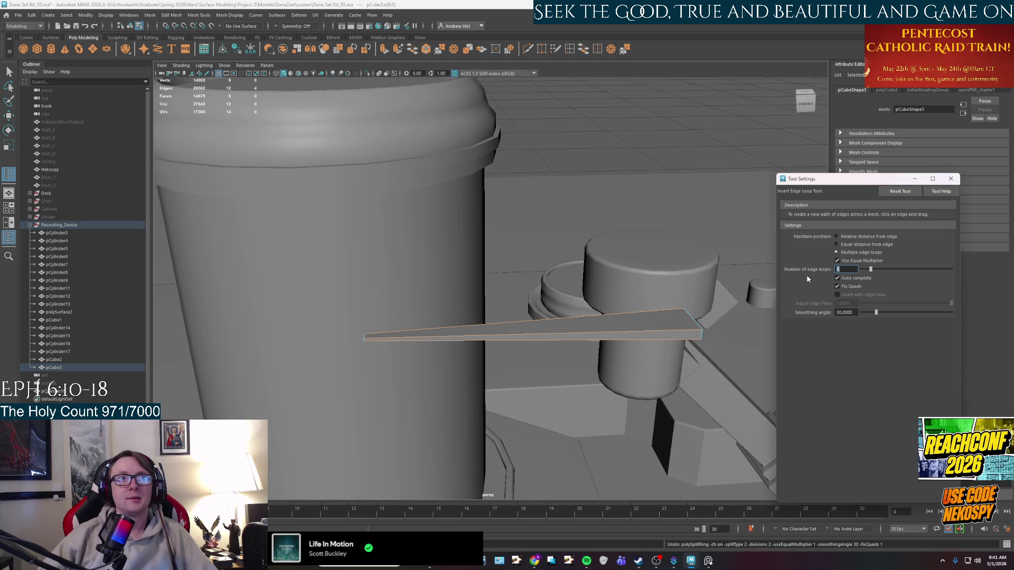
click(658, 334)
alt+drag(608, 354, 596, 359)
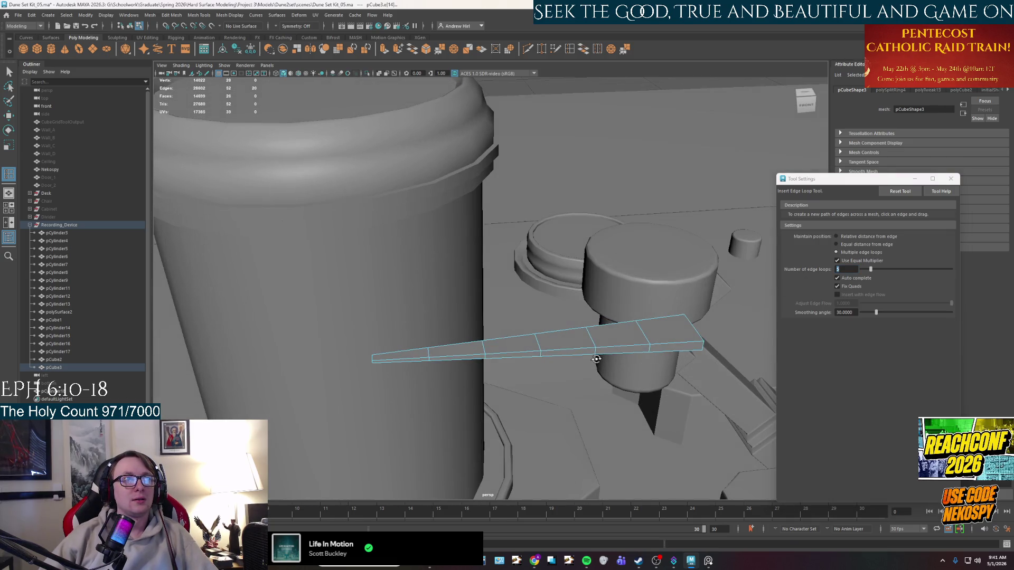
key(ctrl+z)
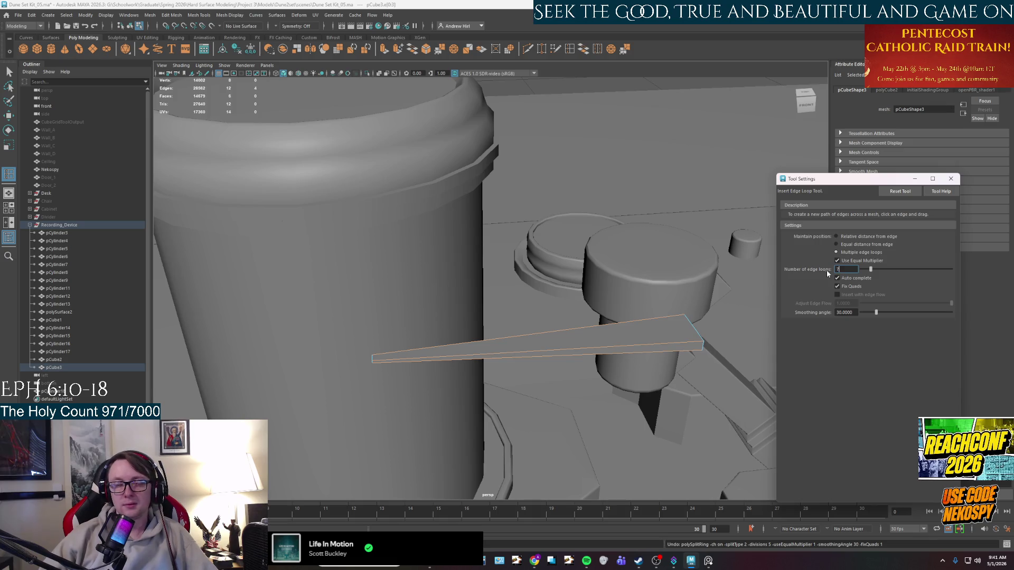
Step: Cut the final set of evenly spaced edge loops along the tapered bar
click(533, 354)
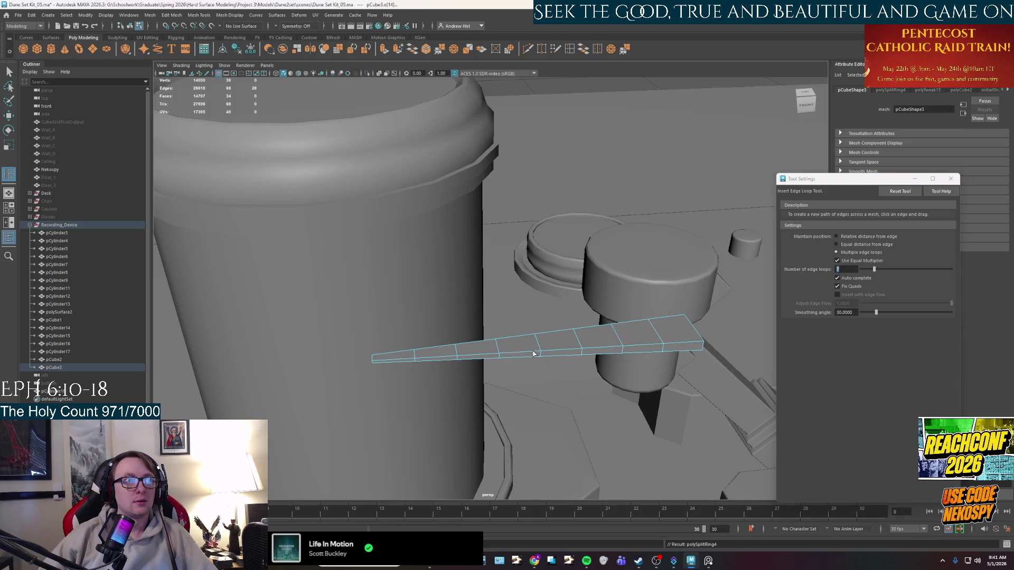
alt+drag(533, 354, 512, 326)
mouse_move(512, 325)
right_down()
mouse_move(513, 343)
mouse_move(511, 315)
right_up()
alt+drag(516, 346, 510, 357)
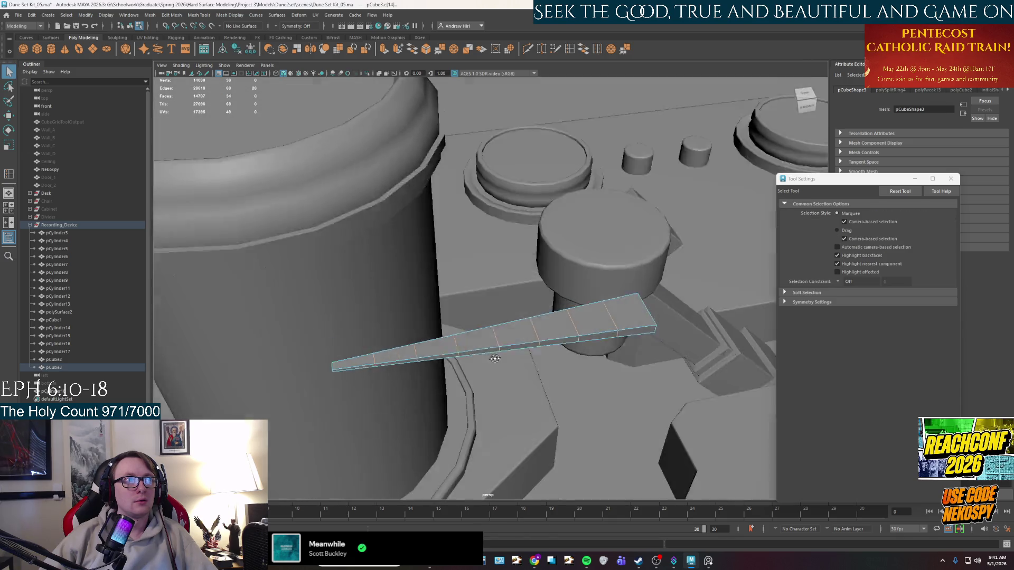
right_click(509, 358)
right_drag(509, 358, 511, 347)
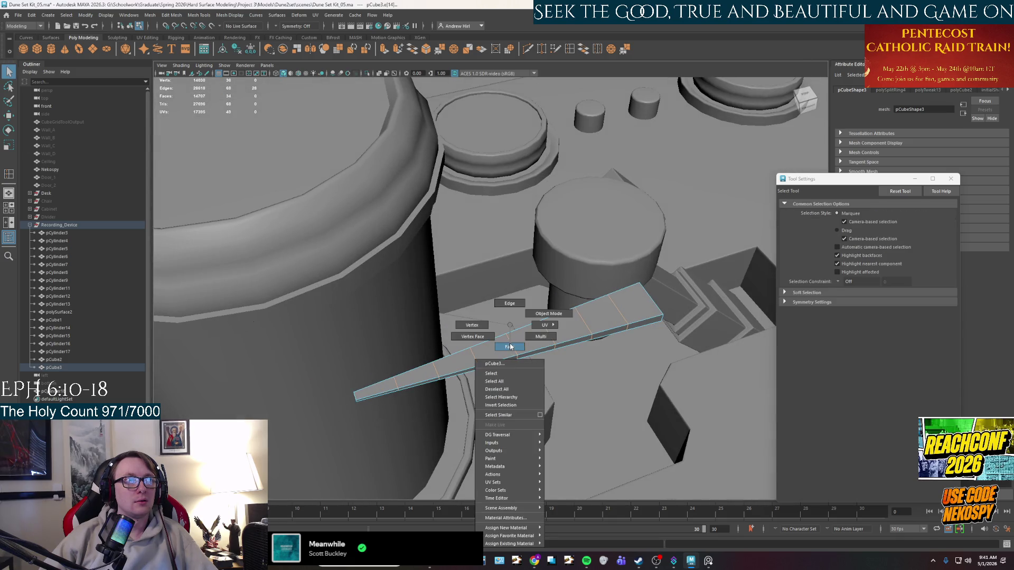
click(603, 317)
click(608, 334)
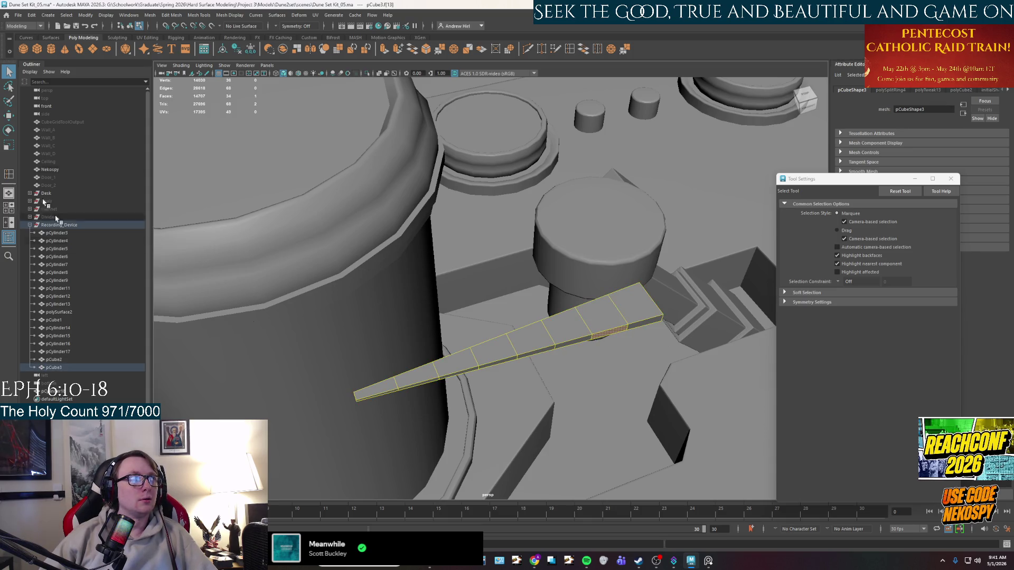
key(w)
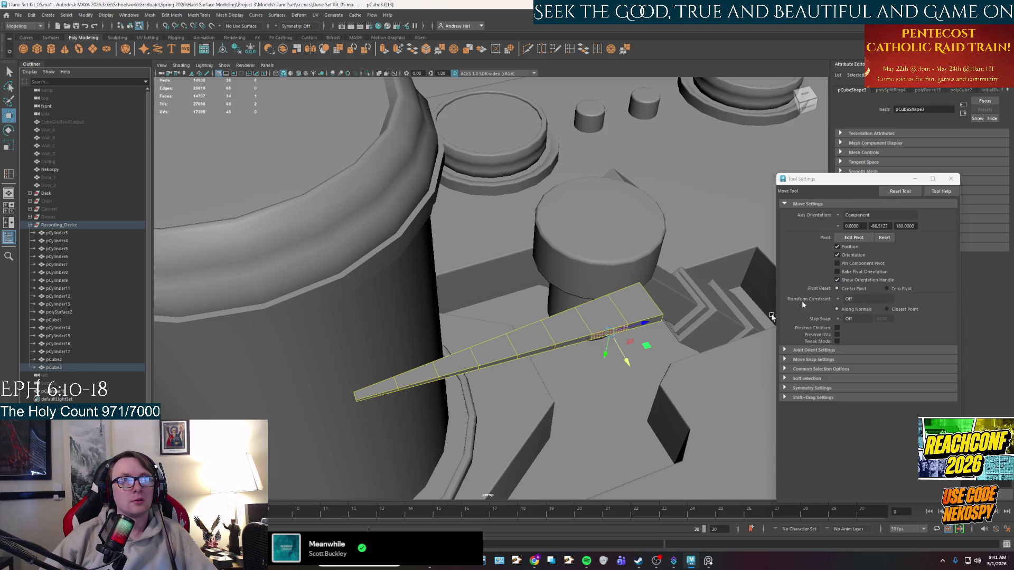
click(838, 214)
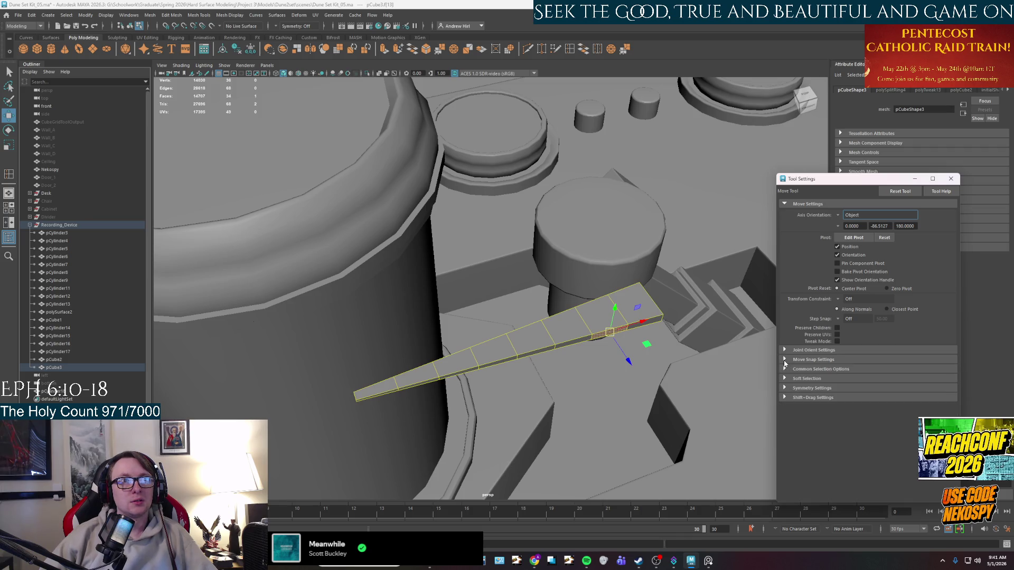
click(785, 379)
double_click(854, 408)
text(5)
key(Return)
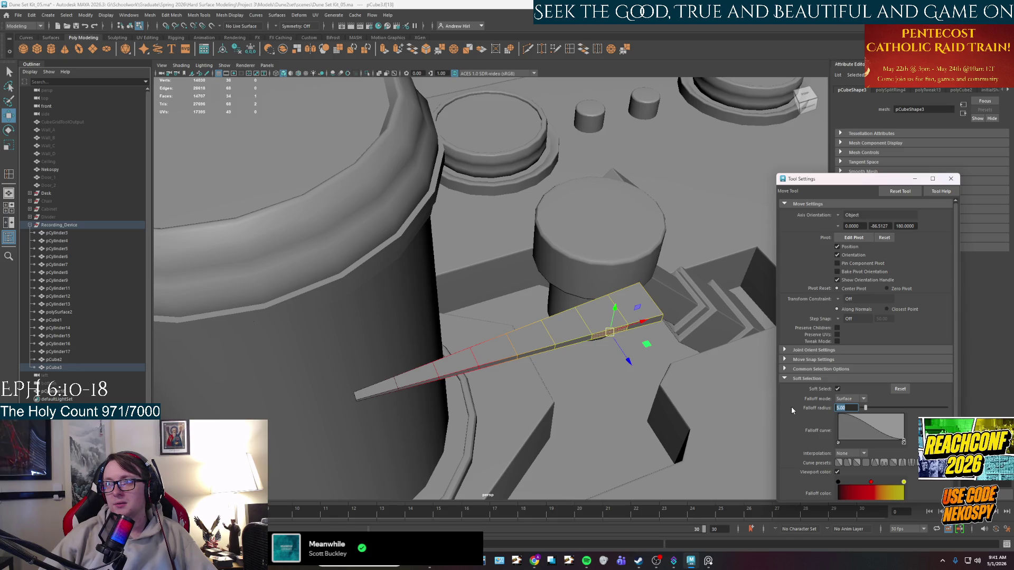
text(3)
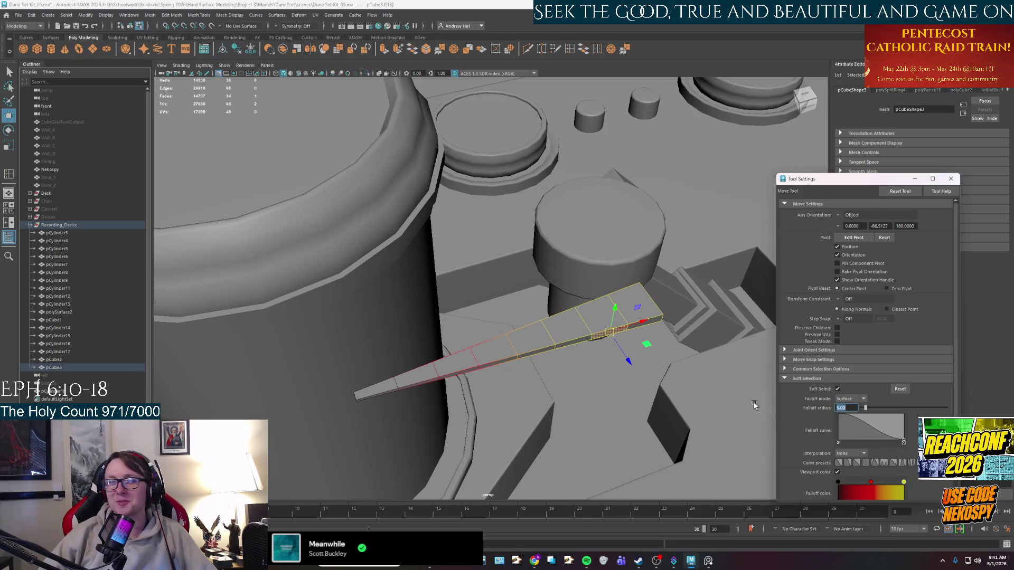
key(Return)
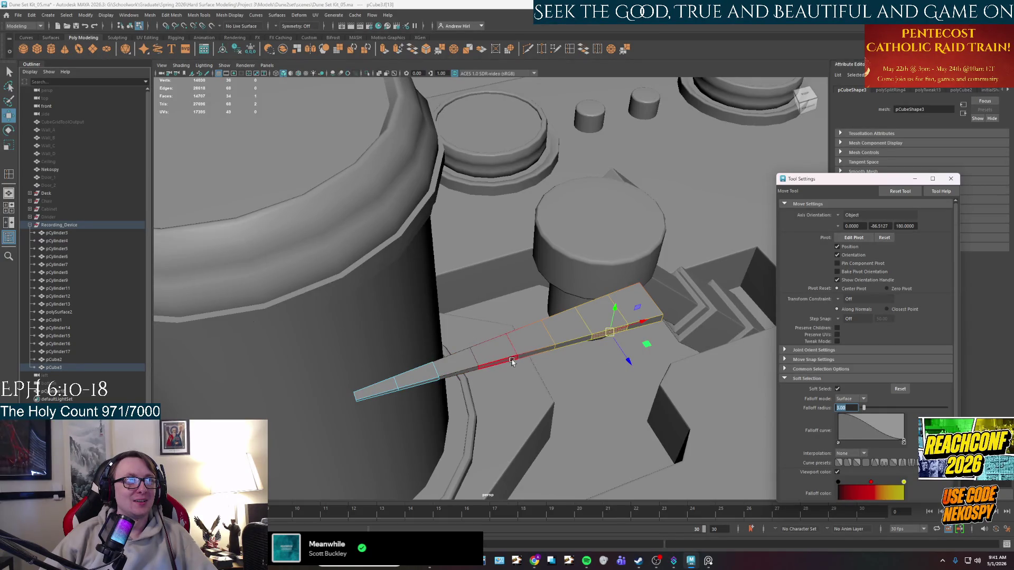
click(540, 360)
drag(548, 378, 566, 432)
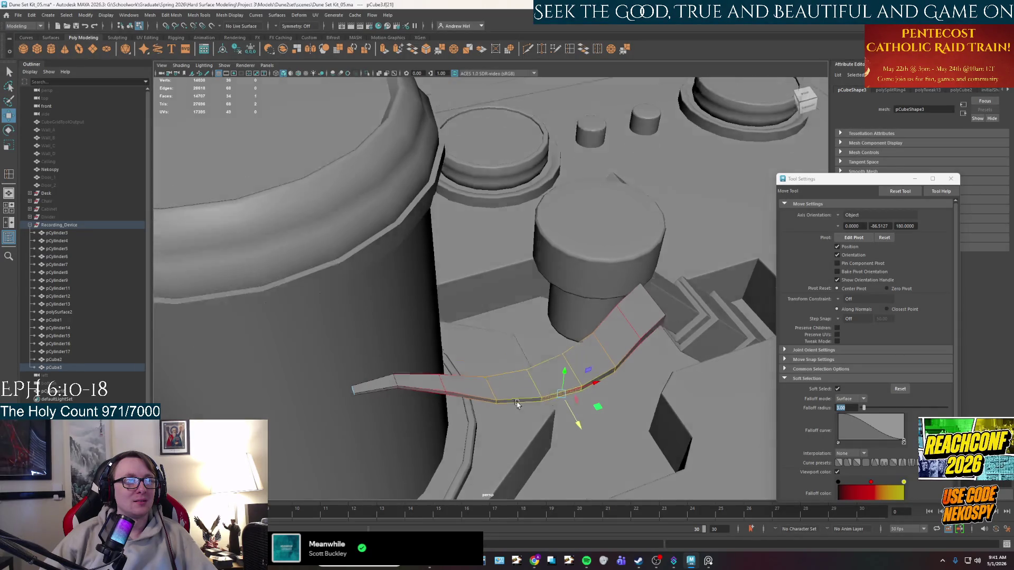
alt+drag(516, 406, 502, 370)
key(ctrl+z)
key(shift+z)
key(ctrl+z)
mouse_move(569, 384)
alt+mouse_down()
mouse_move(563, 368)
mouse_move(542, 376)
alt+mouse_up()
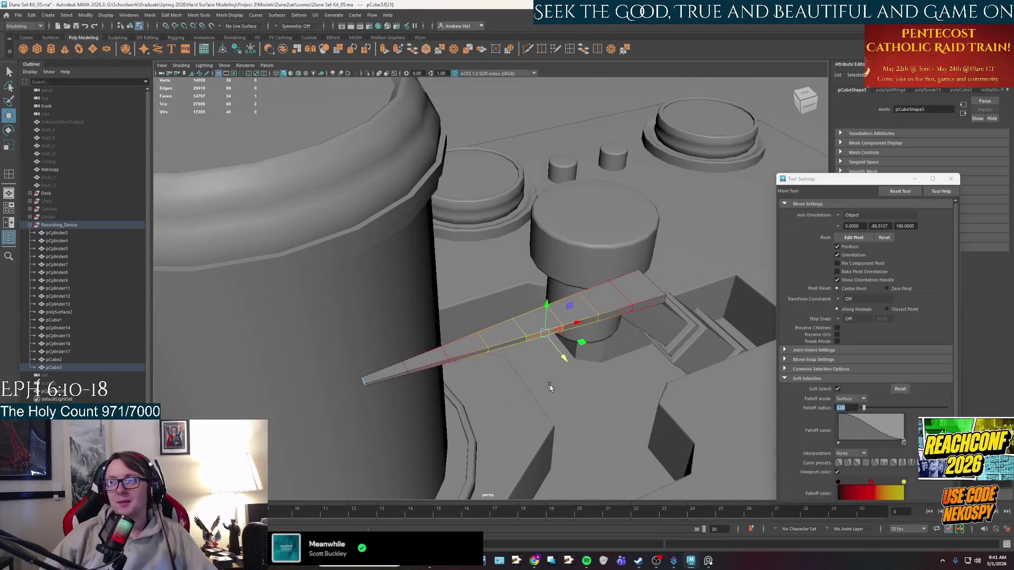
key(e)
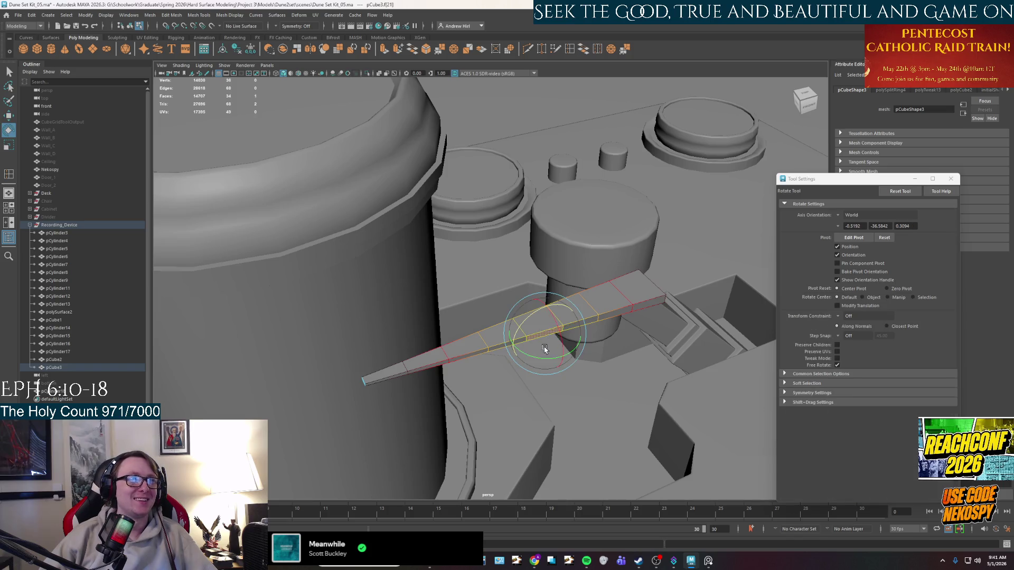
drag(566, 356, 549, 365)
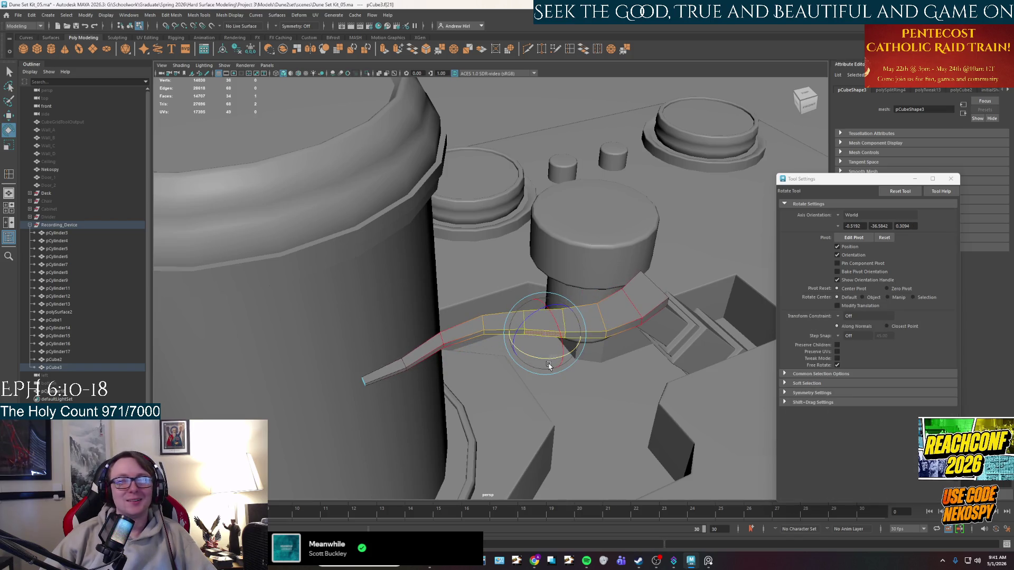
key(ctrl+z)
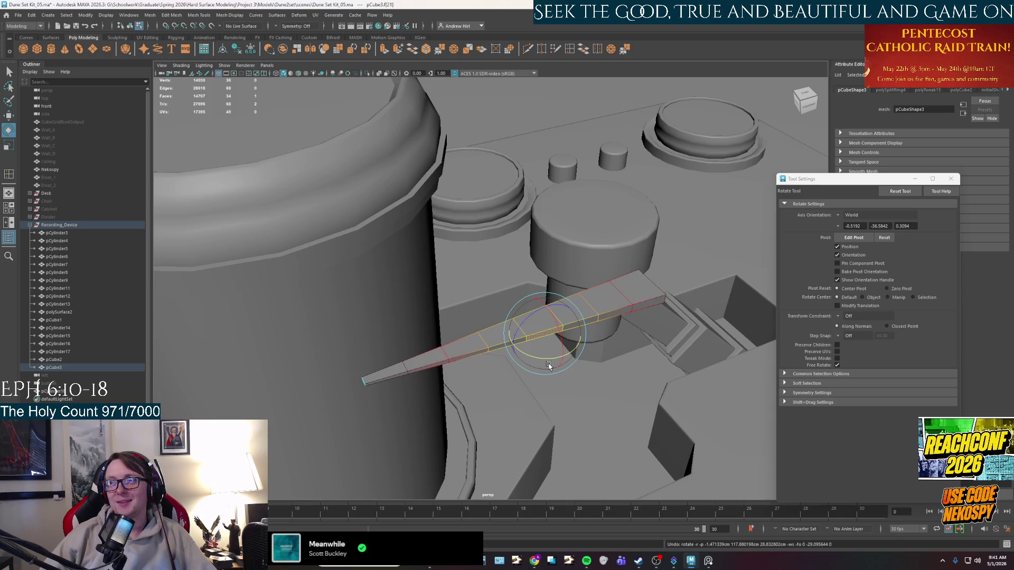
key(q)
click(591, 333)
scroll(553, 340, up, 2)
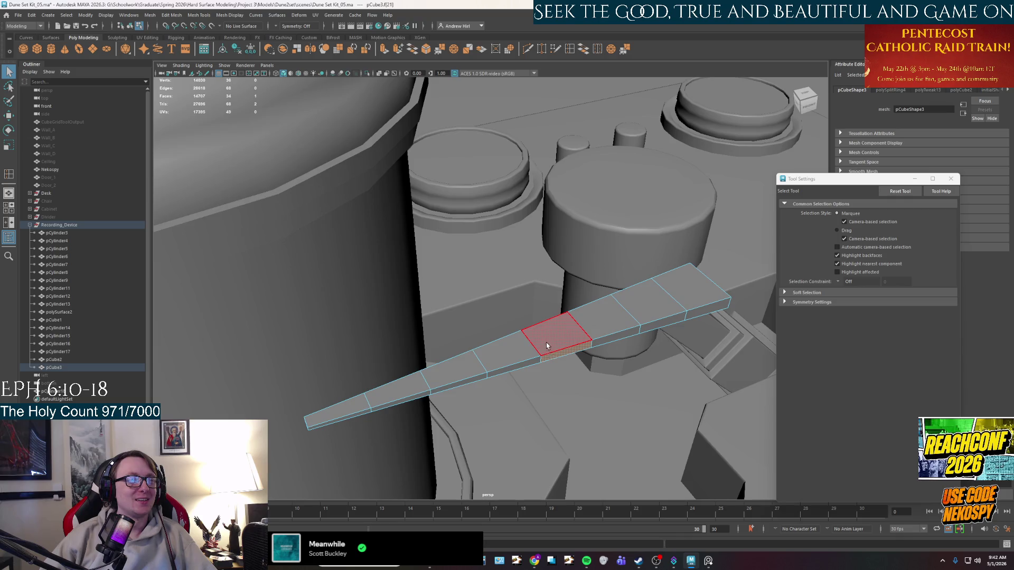
Step: Try pushing a middle face of the bar down out of line, then undo the move
click(547, 341)
key(b)
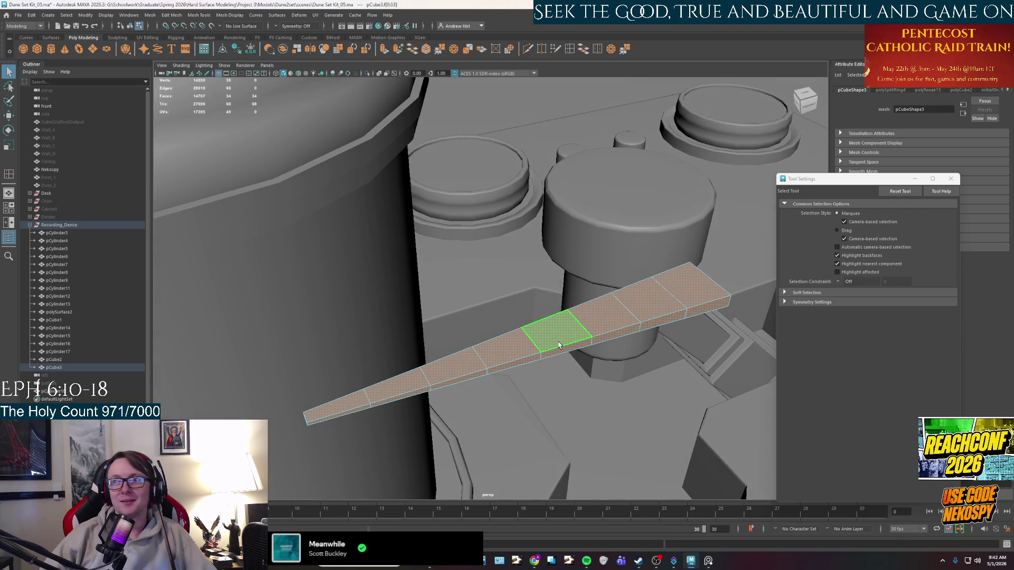
key(b)
key(w)
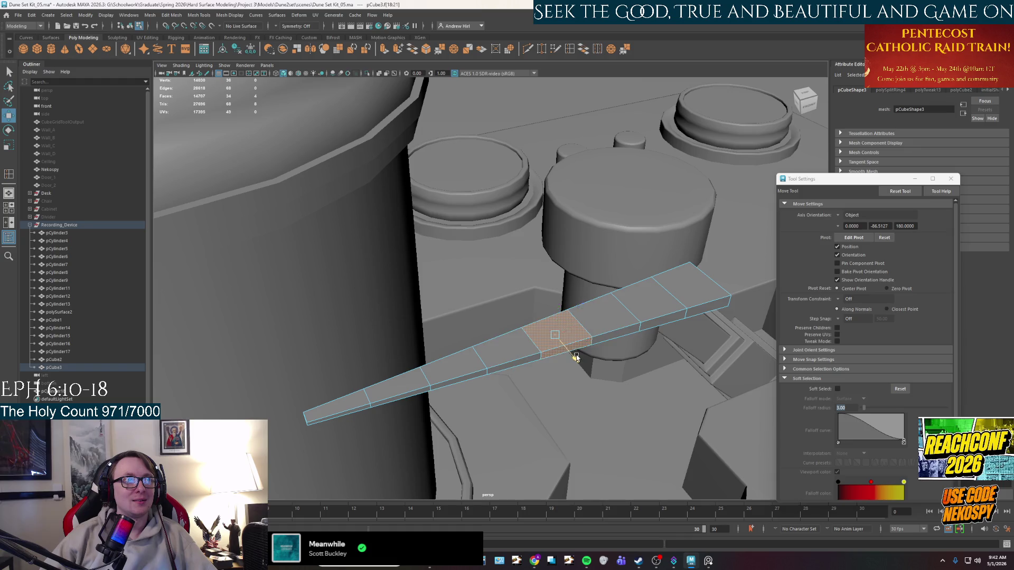
mouse_move(577, 358)
mouse_down()
mouse_move(632, 358)
mouse_move(557, 378)
mouse_up()
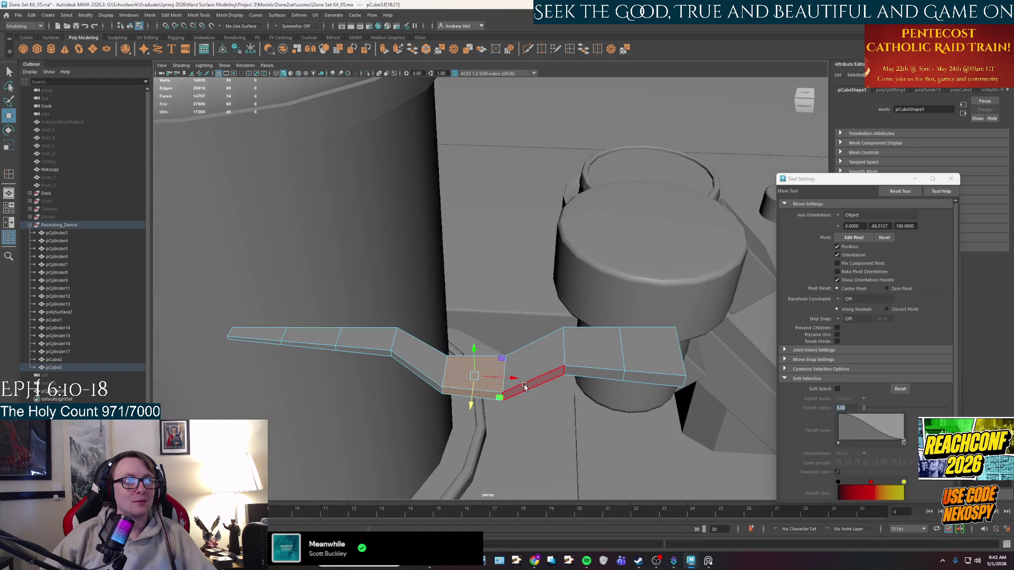
key(ctrl+z)
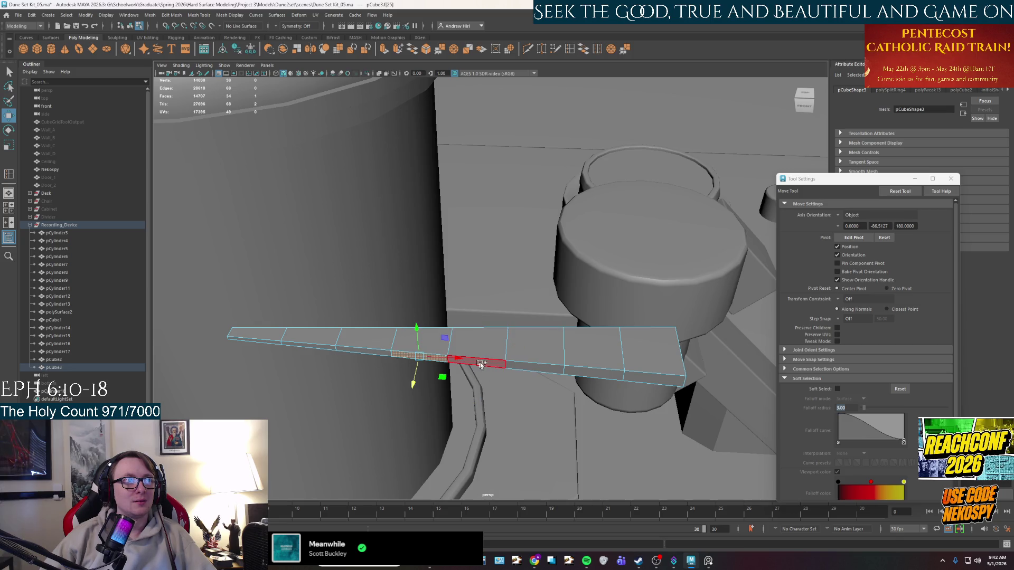
key(ctrl+z)
key(ctrl+z)
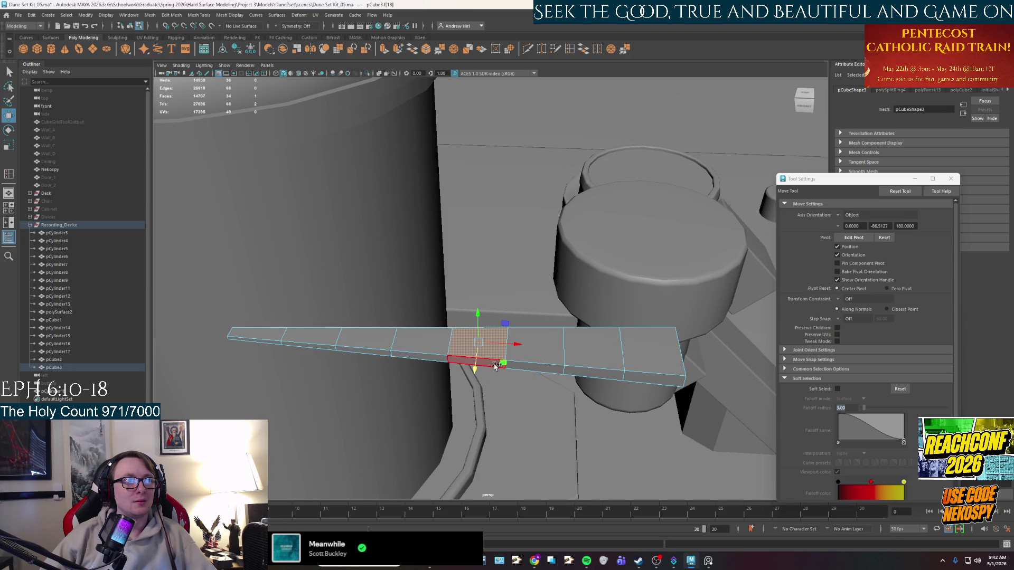
Step: Lower a few faces and the strip's end to bend it, shift the whole strip, then undo
shift+click(547, 358)
shift+click(425, 358)
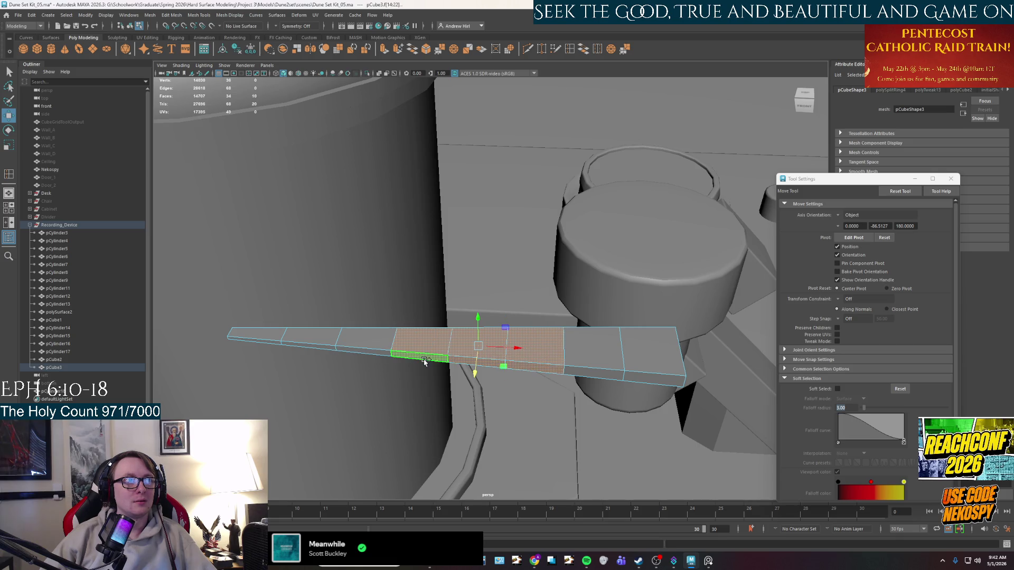
middle_drag(453, 384, 455, 426)
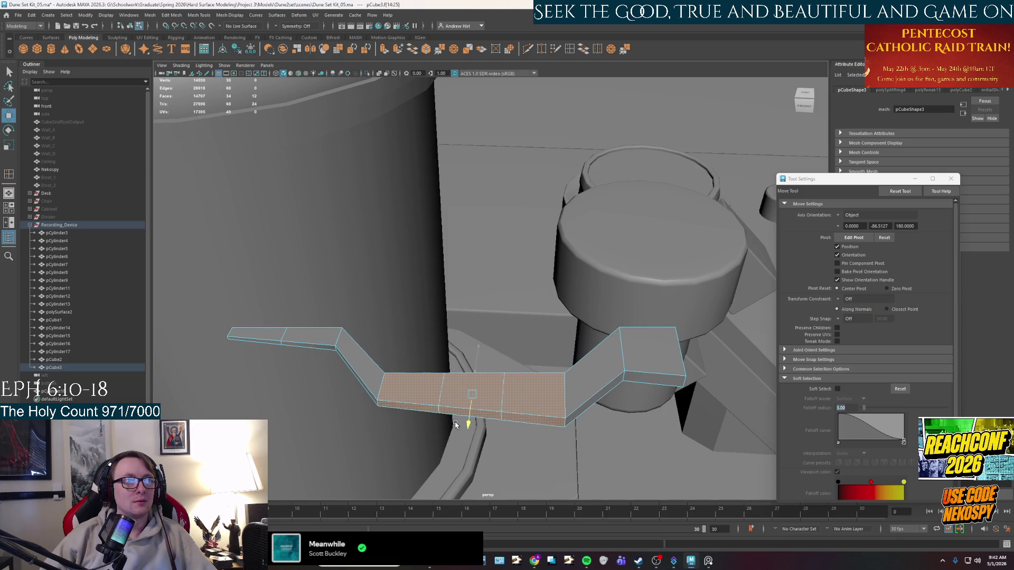
alt+drag(456, 425, 397, 394)
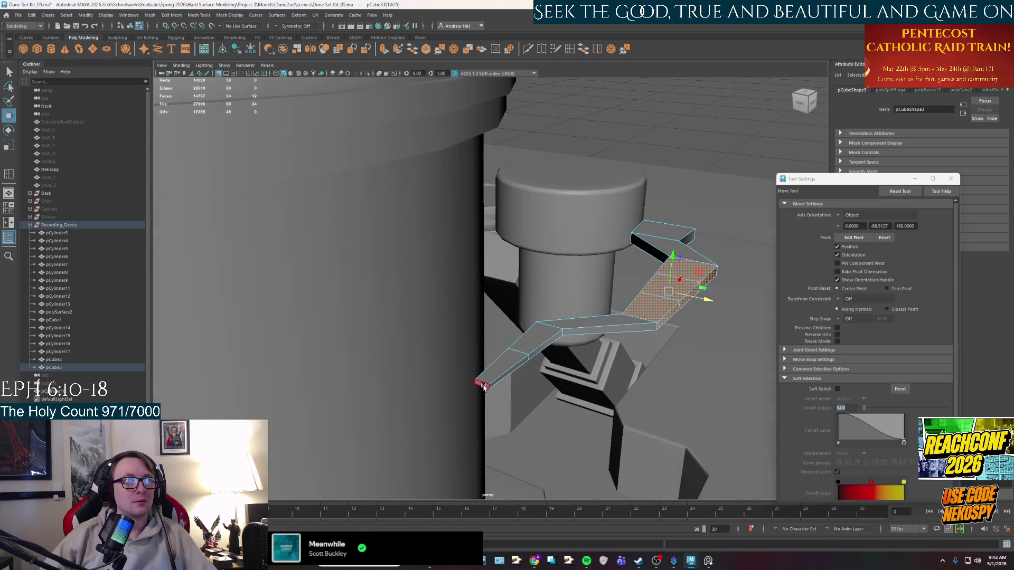
click(483, 386)
middle_drag(485, 381, 464, 372)
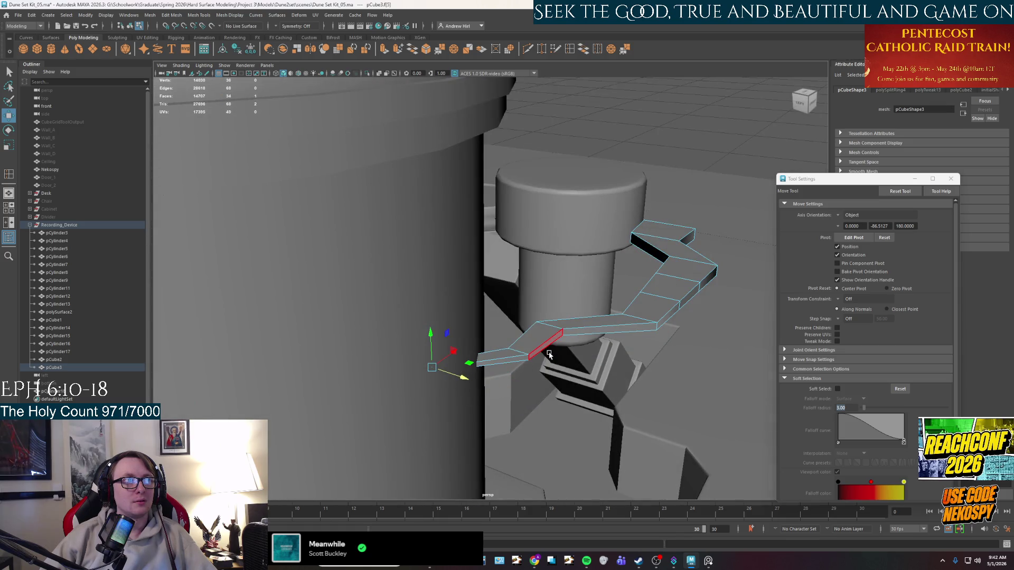
alt+drag(548, 355, 511, 365)
key(F8)
scroll(602, 313, down, 5)
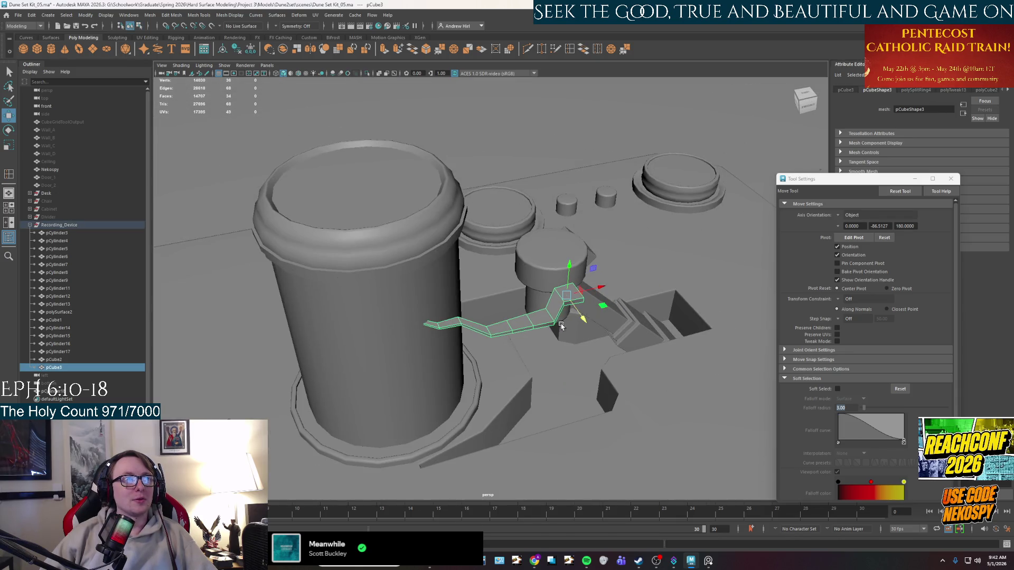
mouse_move(579, 311)
mouse_down()
mouse_move(626, 379)
mouse_move(574, 303)
mouse_up()
scroll(598, 394, up, 5)
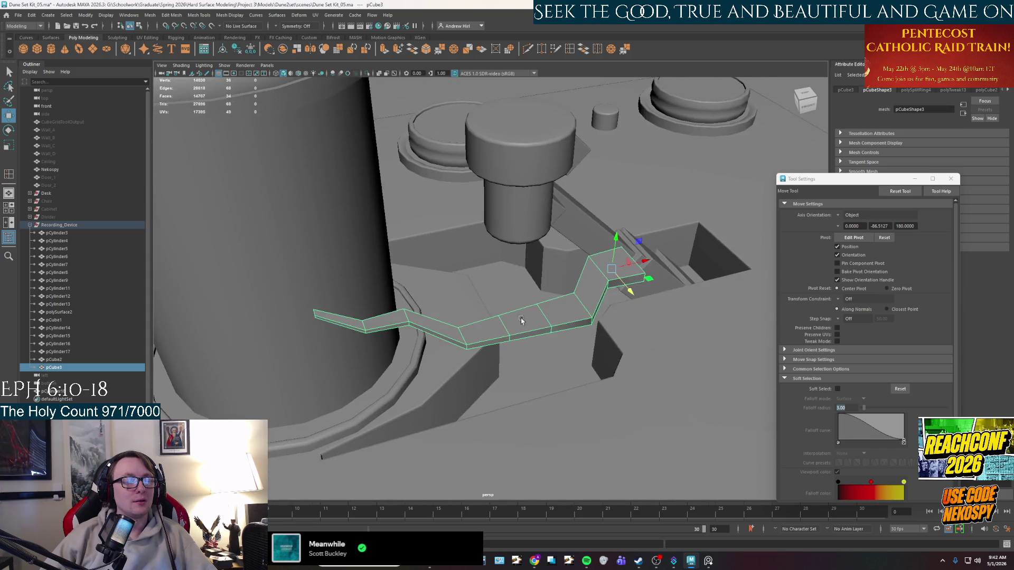
alt+drag(431, 284, 493, 287)
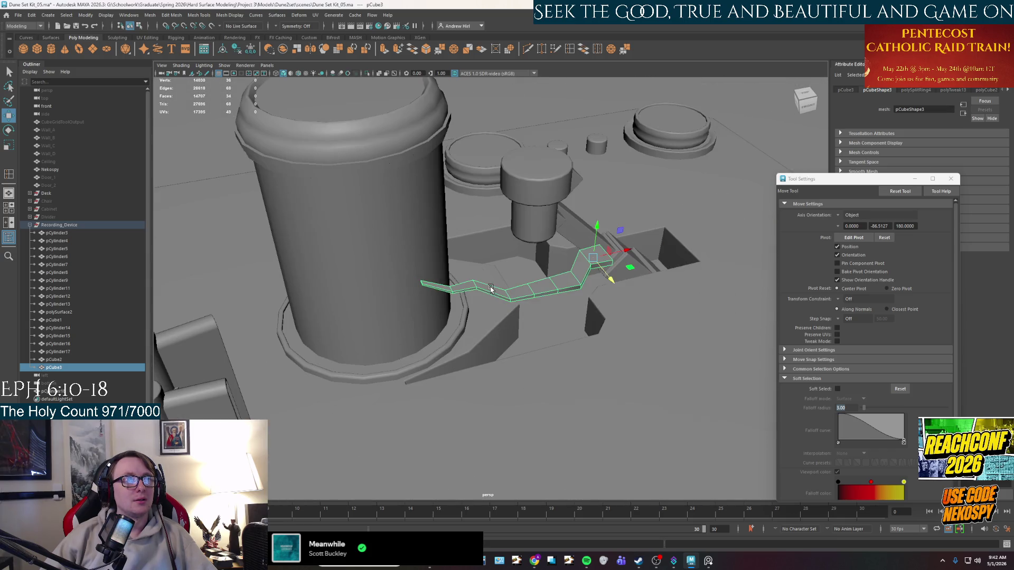
key(ctrl+z)
key(ctrl+z)
key(ctrl+z)
key(ctrl+z)
key(ctrl+z)
key(ctrl+z)
key(ctrl+z)
key(ctrl+z)
key(ctrl+z)
key(ctrl+z)
key(ctrl+z)
key(ctrl+z)
key(ctrl+z)
key(ctrl+z)
key(ctrl+z)
key(ctrl+z)
Step: Cut an edge loop across the flat plank's middle with Multi-Cut
mouse_move(536, 261)
alt+right_down()
mouse_move(538, 372)
mouse_move(544, 181)
alt+right_up()
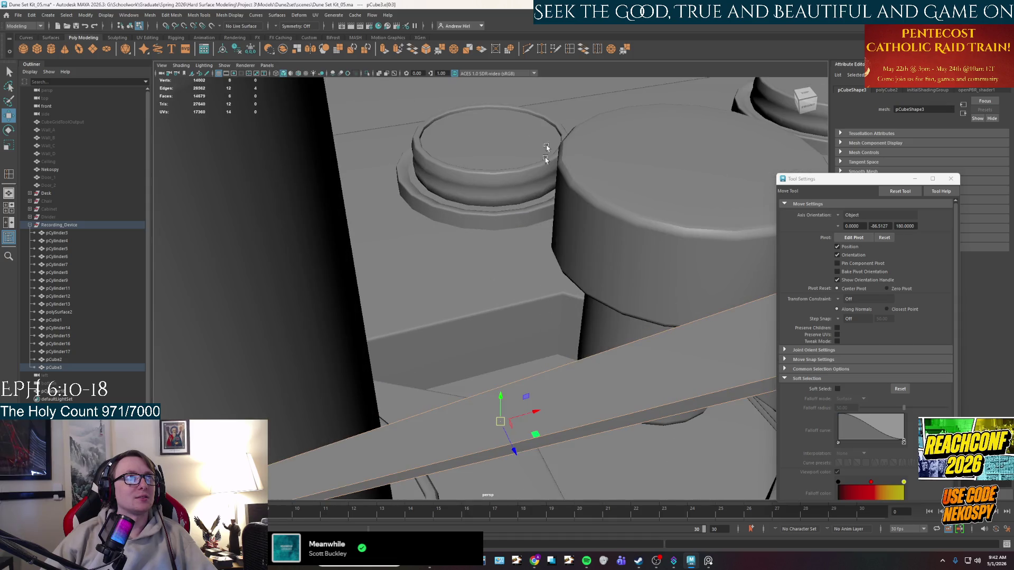
click(536, 49)
alt+drag(536, 159, 522, 361)
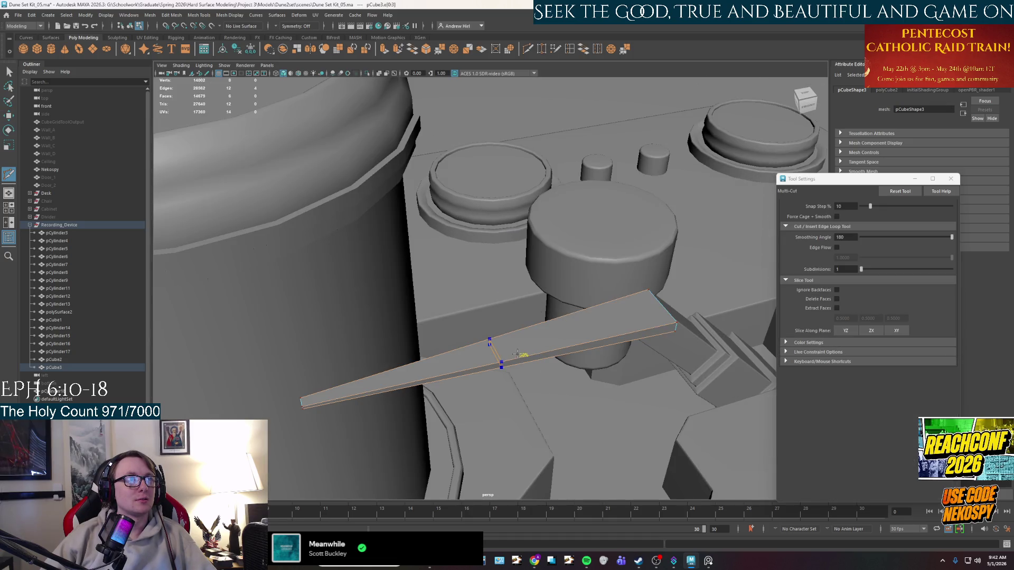
key(Return)
Step: Raise the plank's new middle edge to bend it into a V shape
alt+drag(537, 275, 502, 301)
key(q)
right_drag(499, 302, 504, 283)
key(w)
mouse_move(502, 282)
alt+mouse_down()
mouse_move(504, 313)
mouse_move(604, 487)
alt+mouse_up()
click(502, 314)
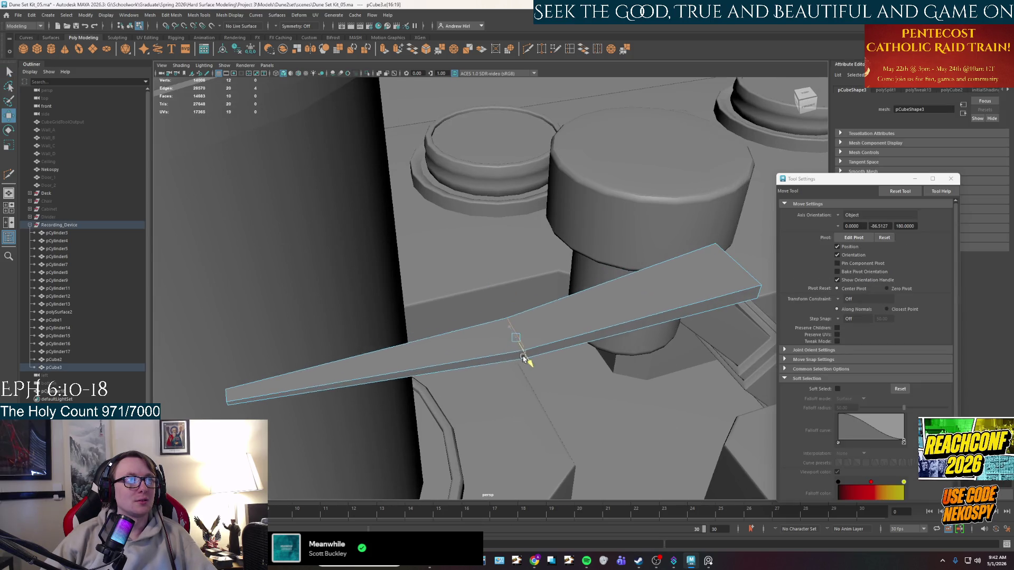
alt+middle_drag(604, 488, 569, 360)
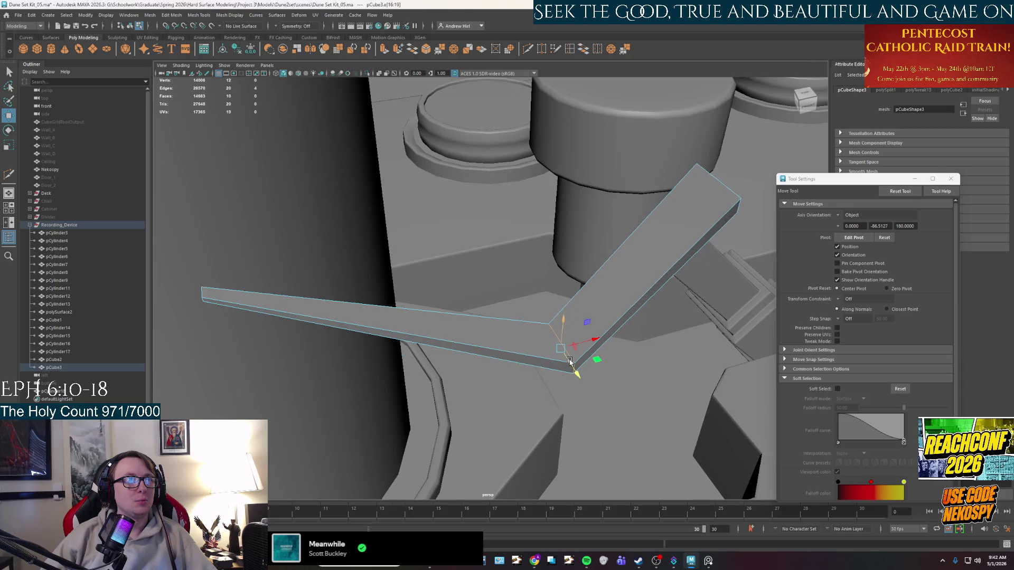
right_drag(573, 370, 575, 370)
key(q)
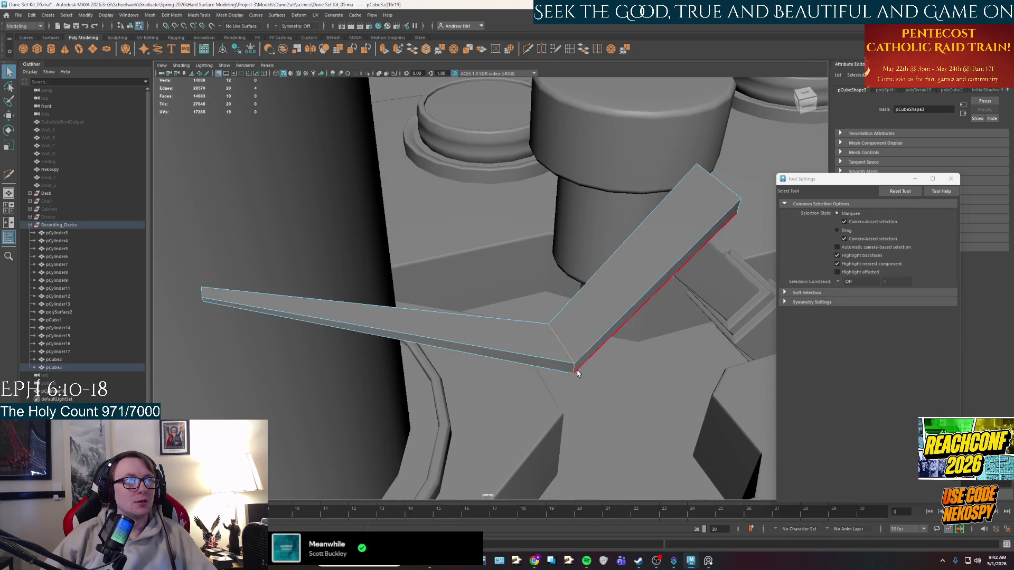
Step: Bevel the plank's inner corner edge with Ctrl+B
alt+drag(575, 370, 617, 367)
scroll(573, 329, up, 3)
scroll(573, 329, down, 3)
alt+drag(573, 329, 547, 343)
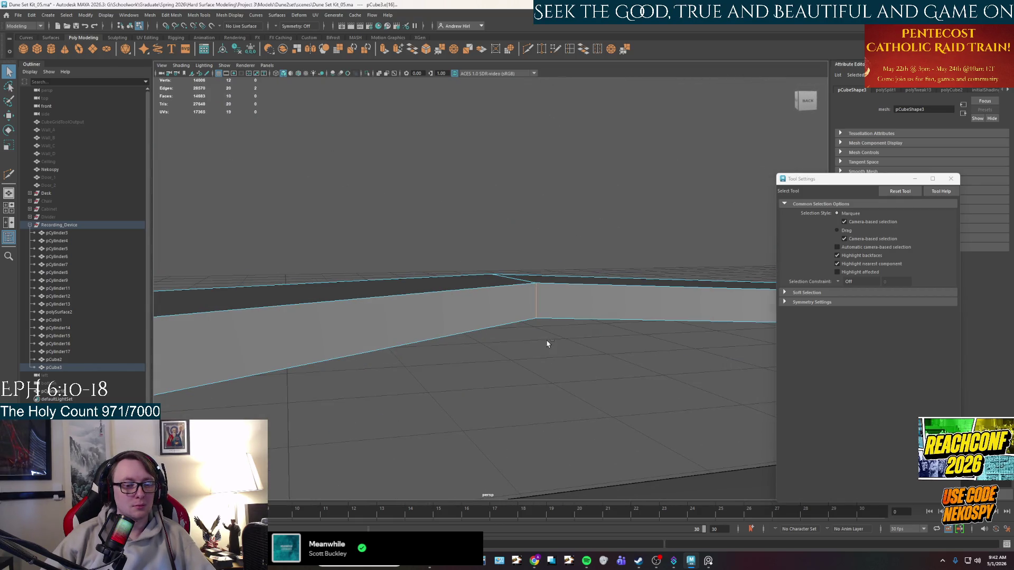
key(ctrl+b)
Step: Widen the corner bevel's Fraction to 0.75, then 1, then 2
mouse_move(546, 344)
alt+mouse_down()
mouse_move(511, 307)
mouse_move(453, 320)
alt+mouse_up()
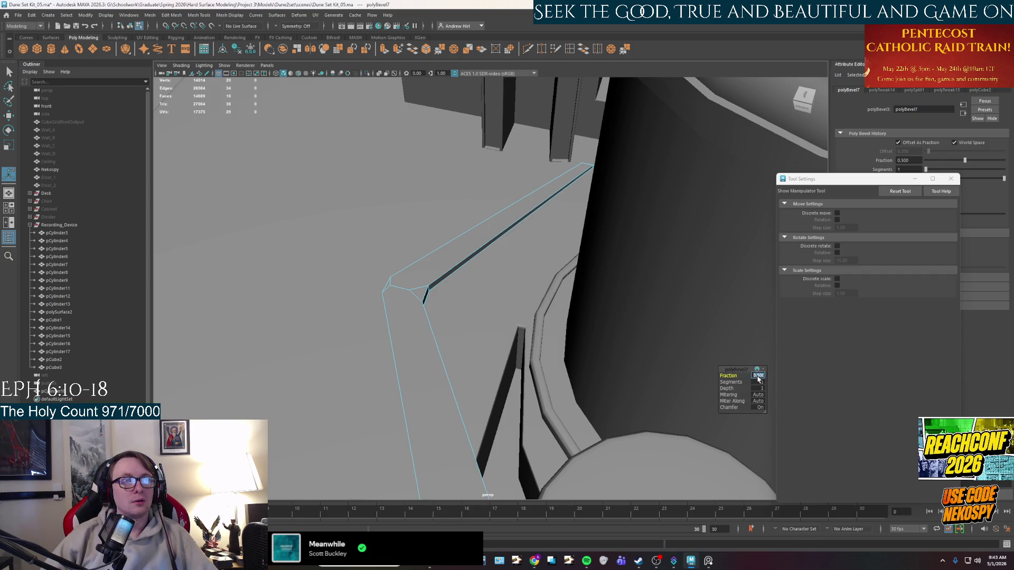
text(0.75)
key(Return)
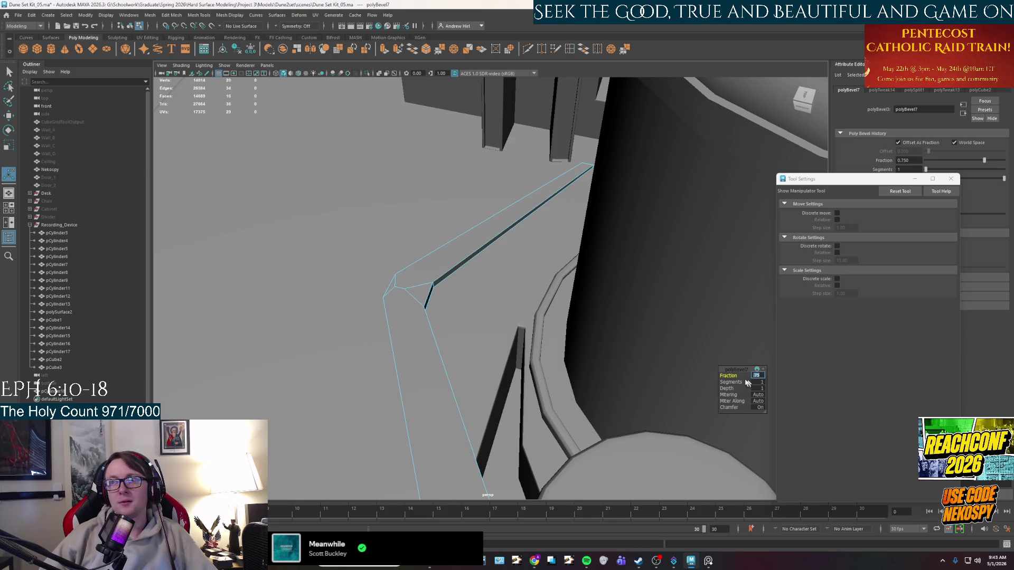
alt+drag(390, 312, 446, 305)
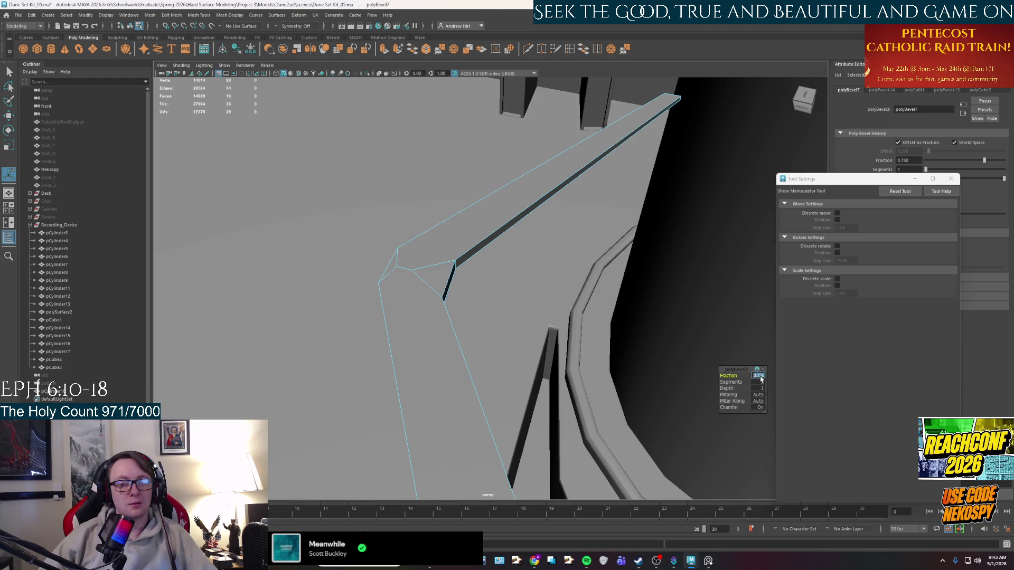
text(1)
key(Return)
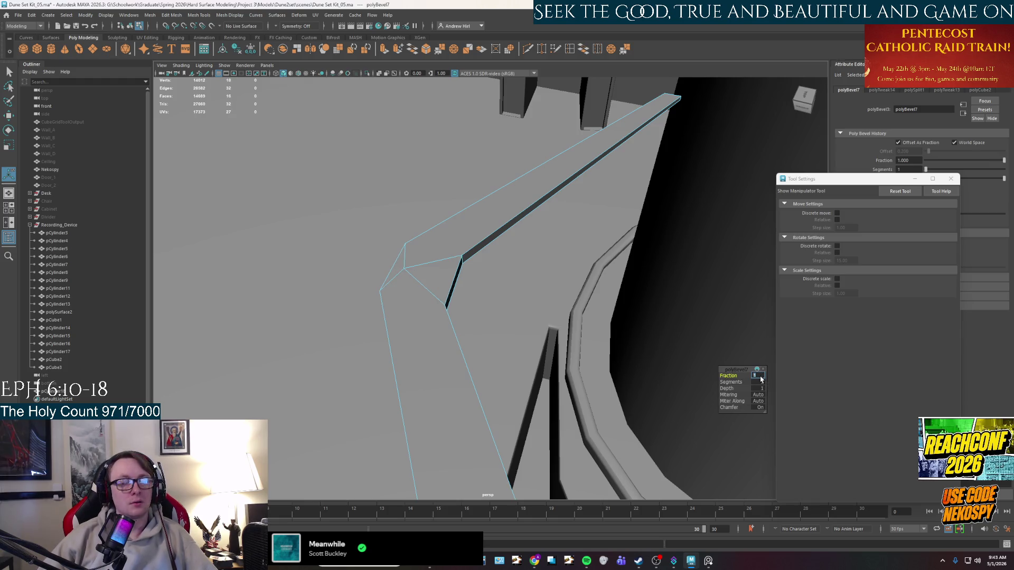
text(2)
key(Return)
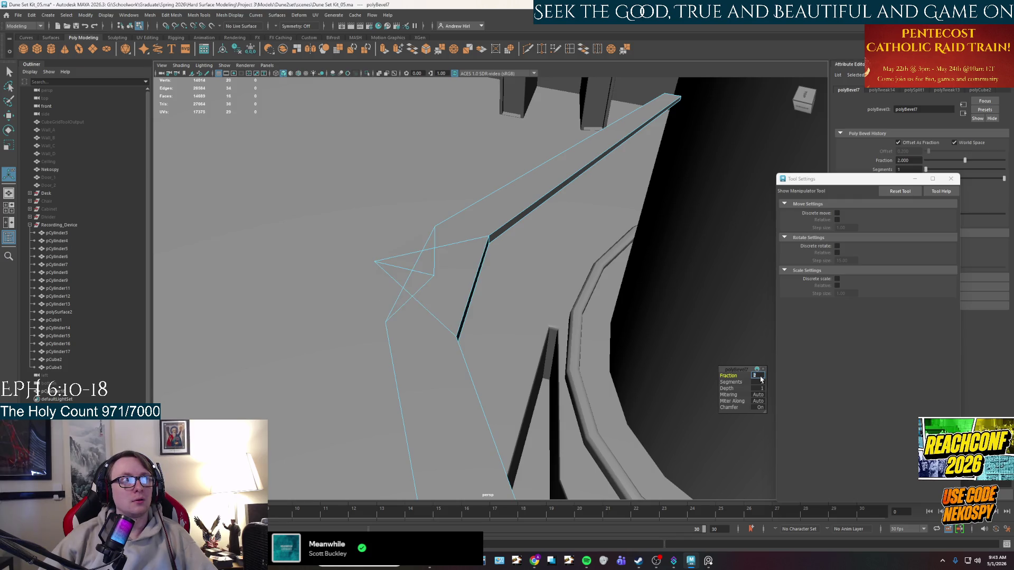
right_drag(378, 272, 351, 271)
Step: Pull a vertex of the bevelled corner outward and slightly down
click(379, 271)
key(w)
mouse_move(349, 270)
mouse_down()
mouse_move(412, 273)
mouse_move(444, 294)
mouse_up()
mouse_move(411, 344)
middle_down()
mouse_move(395, 353)
mouse_move(464, 315)
middle_up()
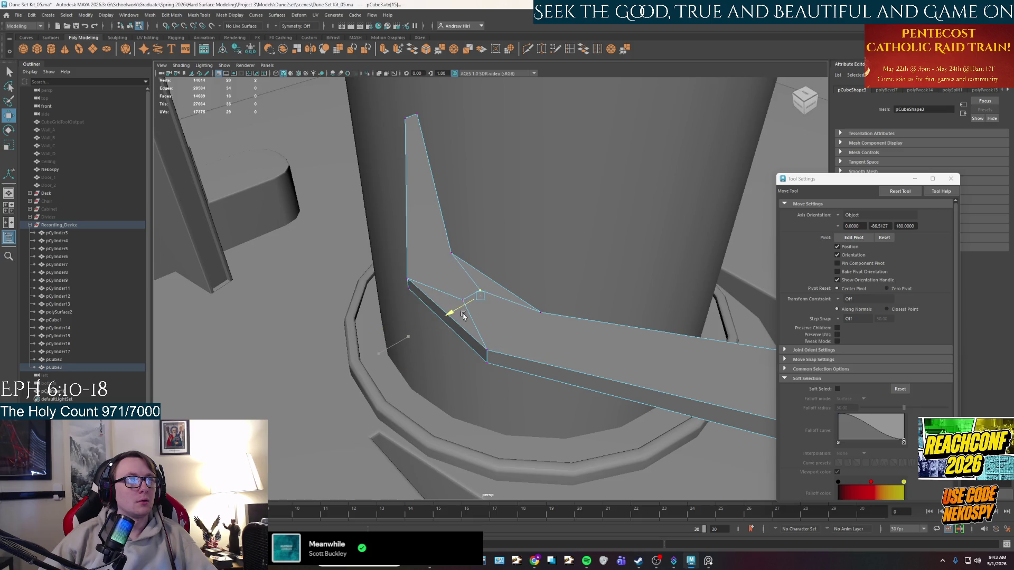
alt+drag(463, 316, 474, 246)
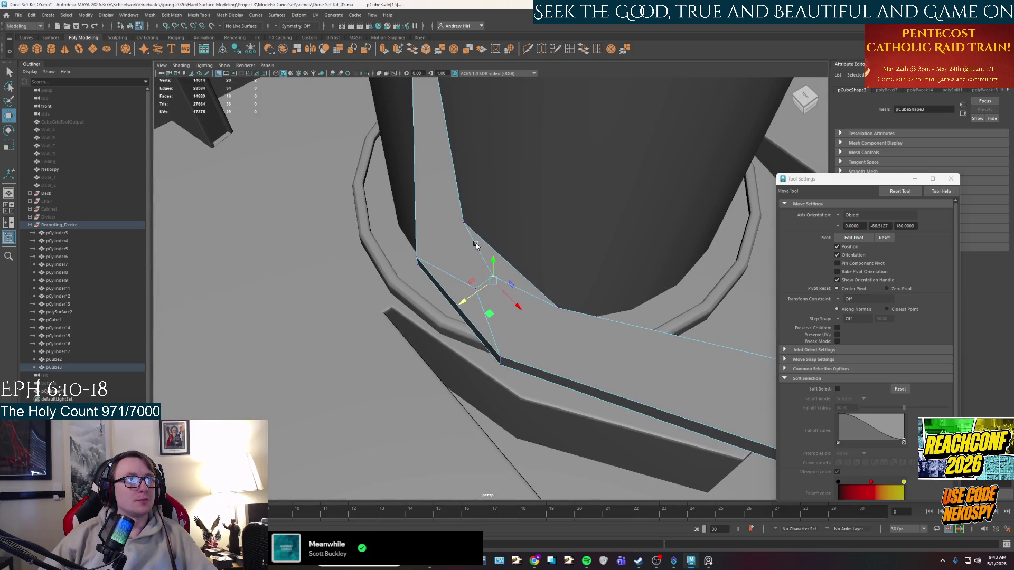
Step: Cut a new edge from the bevel to the plank's top corner vertex with Multi-Cut
right_drag(475, 246, 481, 259)
click(479, 267)
key(q)
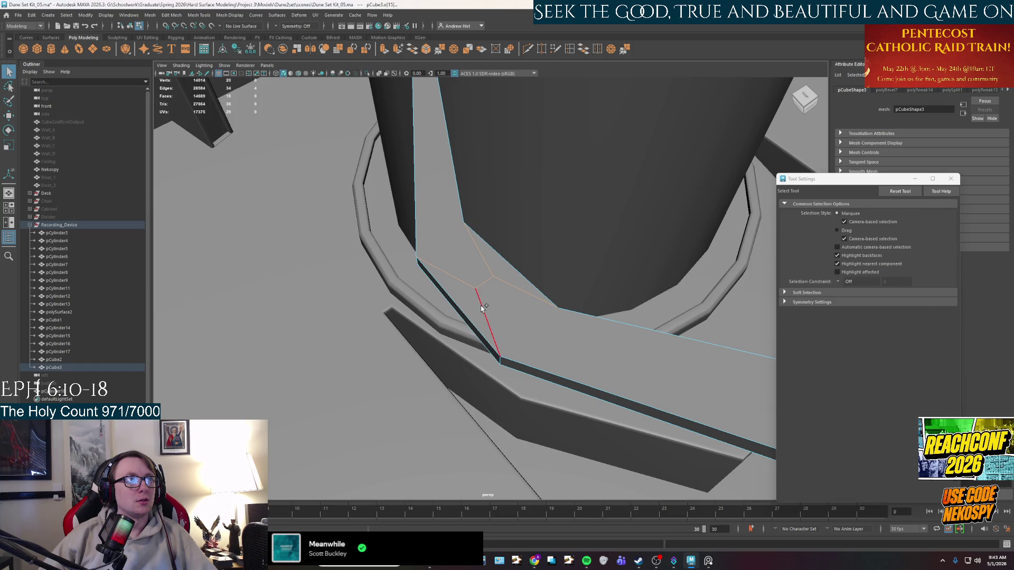
alt+drag(481, 308, 539, 186)
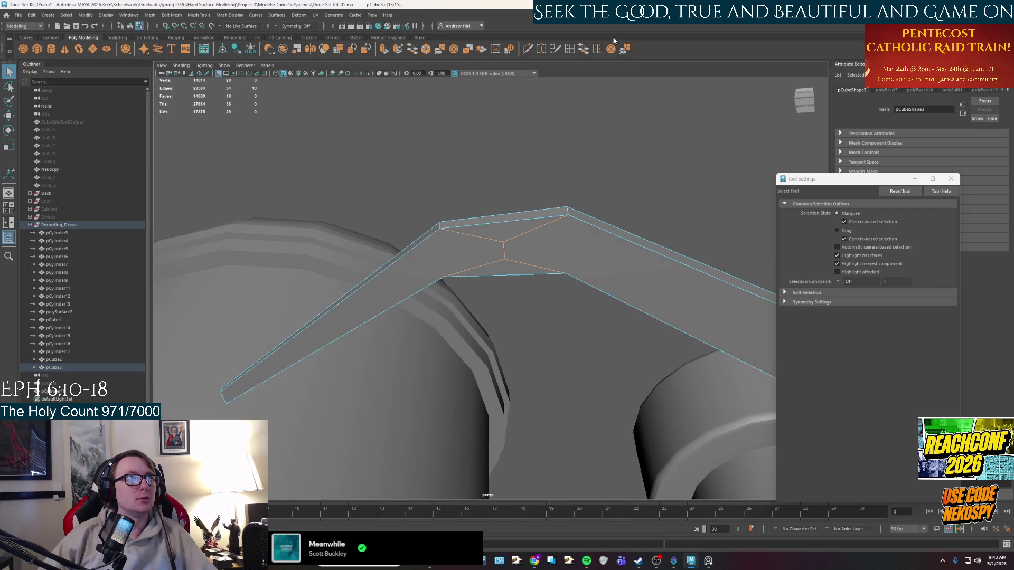
click(528, 49)
click(567, 215)
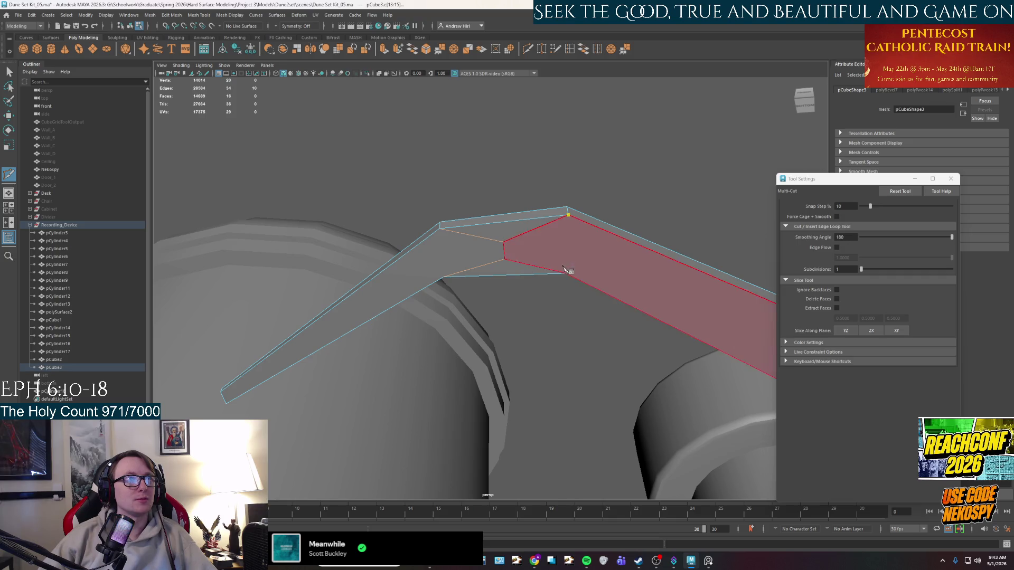
key(Return)
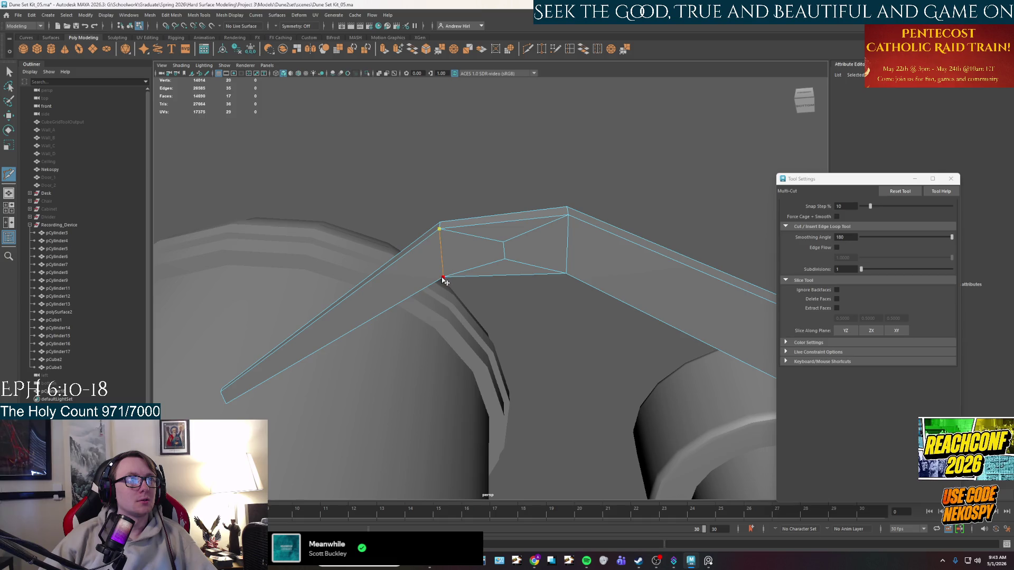
Step: Cut further edges linking the bevel vertices to the plank's upper and lower corners
alt+drag(558, 293, 476, 270)
click(438, 252)
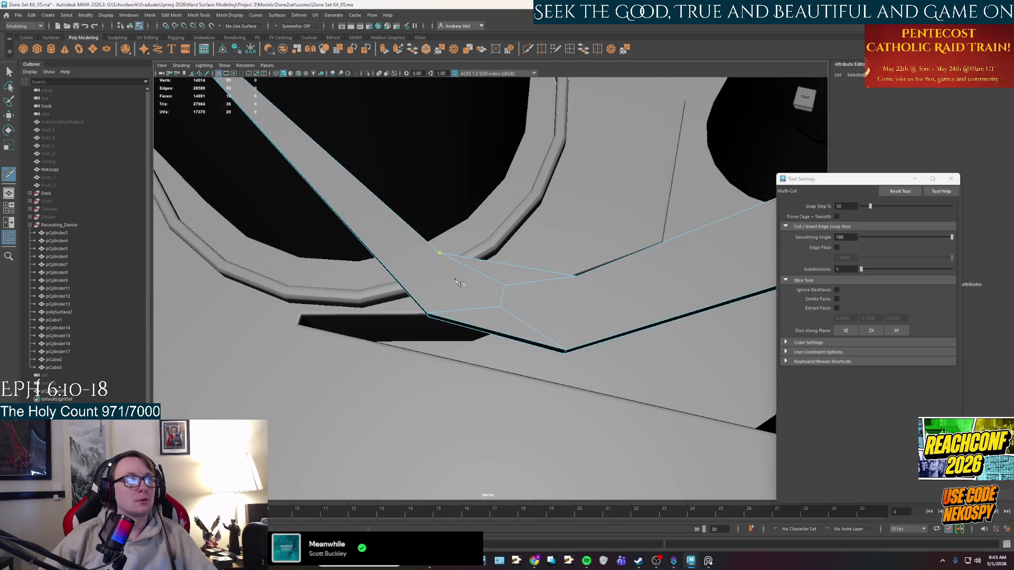
click(440, 255)
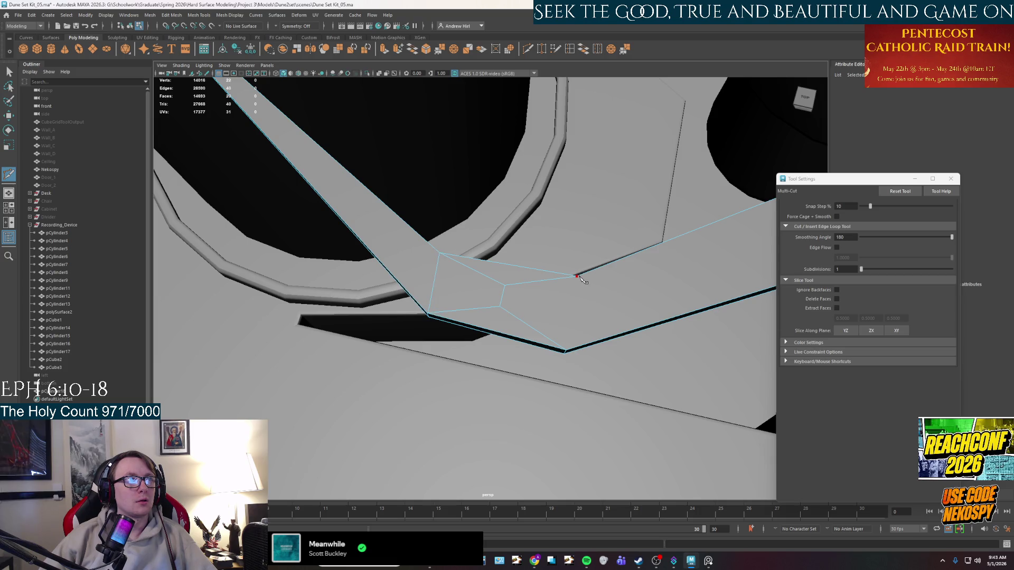
alt+drag(468, 306, 379, 331)
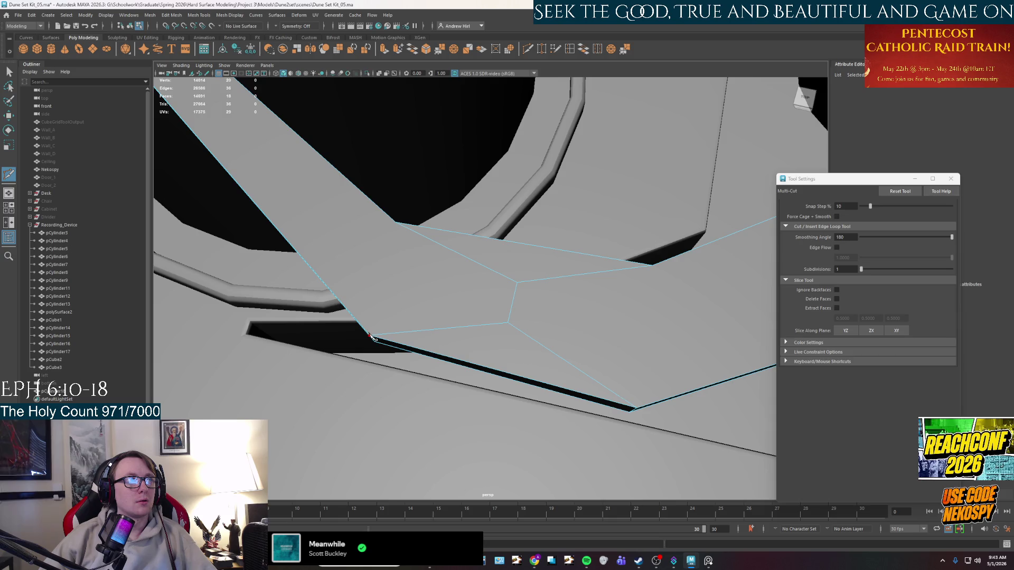
click(371, 334)
right_click(417, 274)
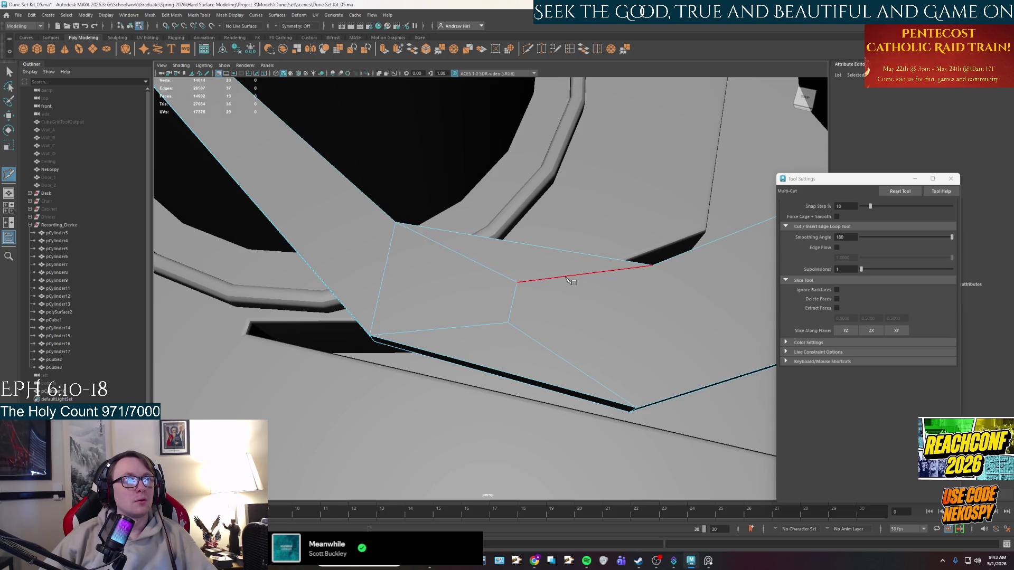
click(651, 265)
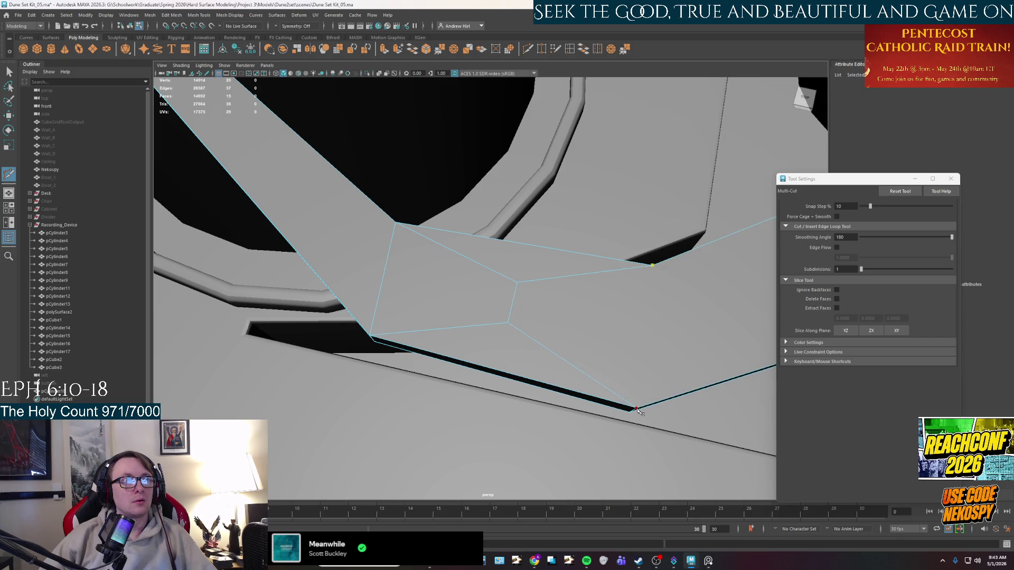
click(640, 401)
key(1)
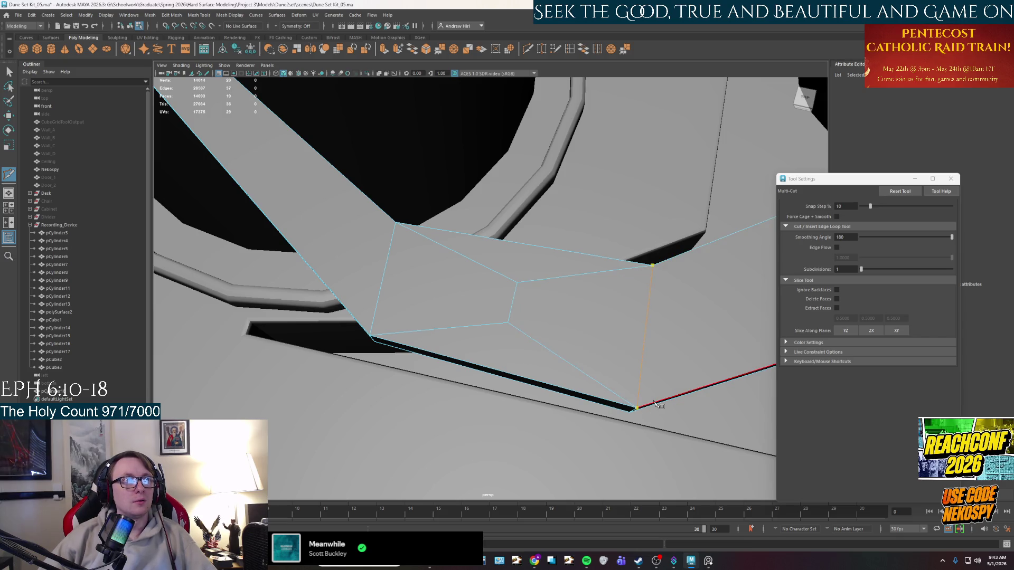
Step: Select an edge of the bevelled corner in edge mode
right_drag(627, 324, 667, 312)
mouse_move(516, 294)
right_down()
mouse_move(470, 284)
mouse_move(517, 273)
right_up()
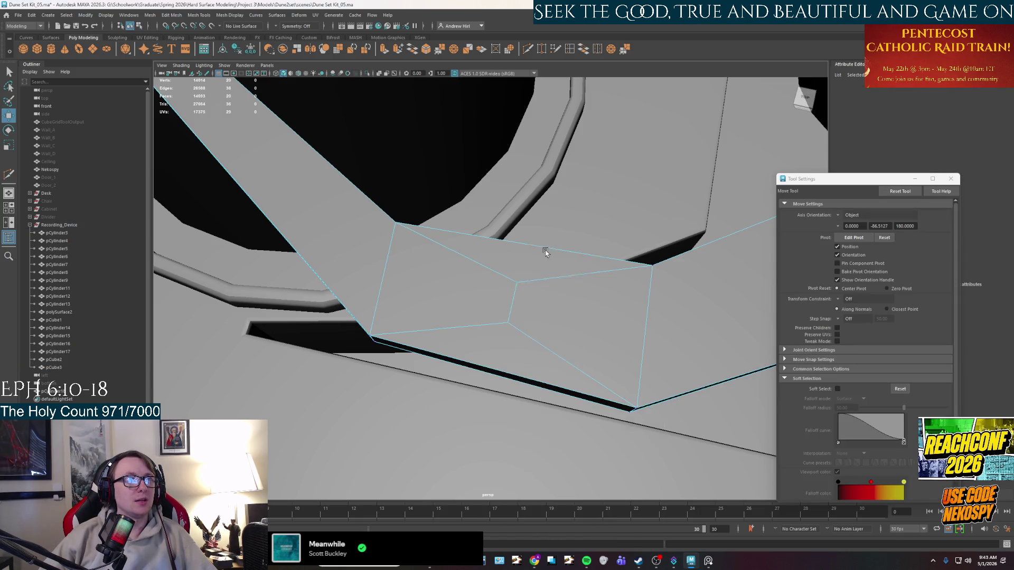
click(525, 282)
mouse_move(522, 345)
alt+mouse_down()
mouse_move(550, 276)
mouse_move(544, 238)
alt+mouse_up()
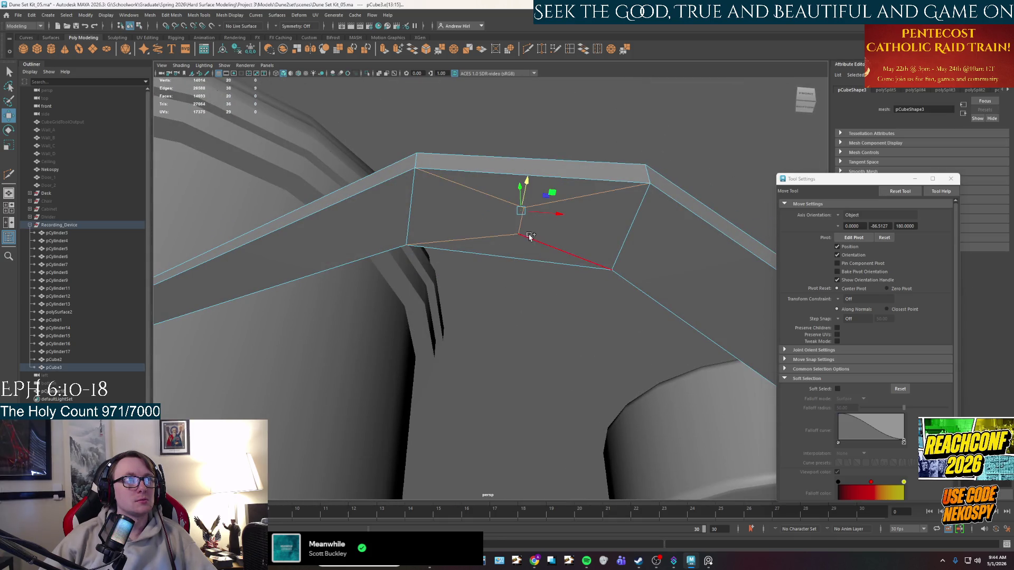
Step: Delete the unwanted cut edges and dismiss the autosave prompt
key(ctrl+Delete)
alt+drag(608, 166, 582, 235)
click(516, 288)
alt+drag(516, 288, 482, 273)
alt+middle_drag(482, 273, 542, 294)
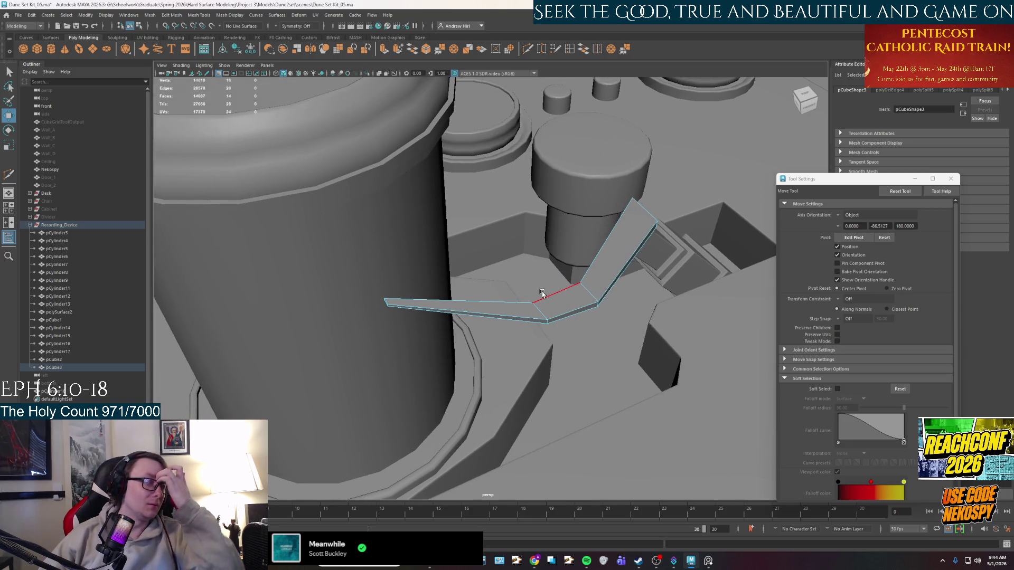
scroll(473, 290, up, 3)
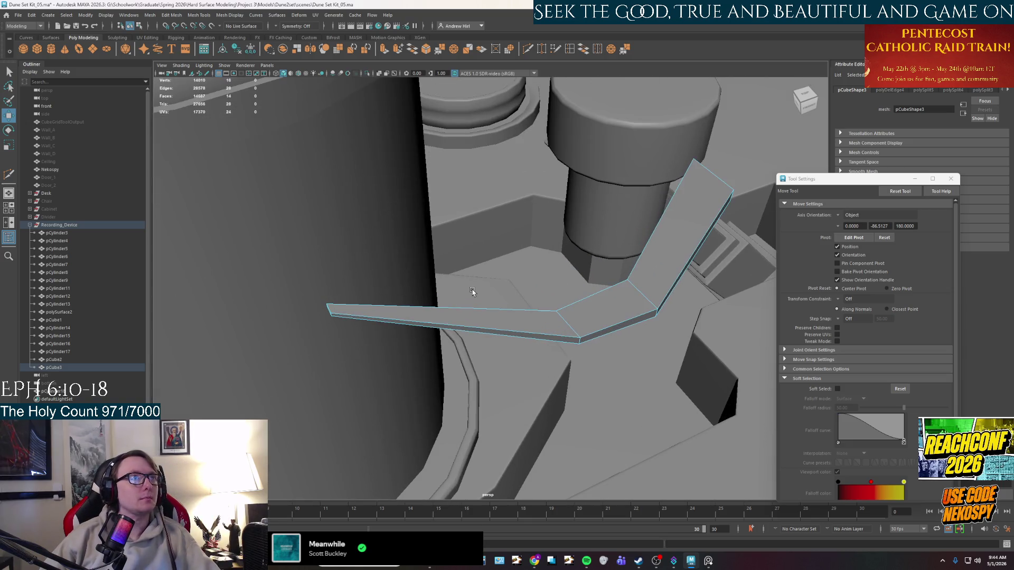
Step: Add a new cut across the arm strip with Multi-Cut
key(q)
click(528, 51)
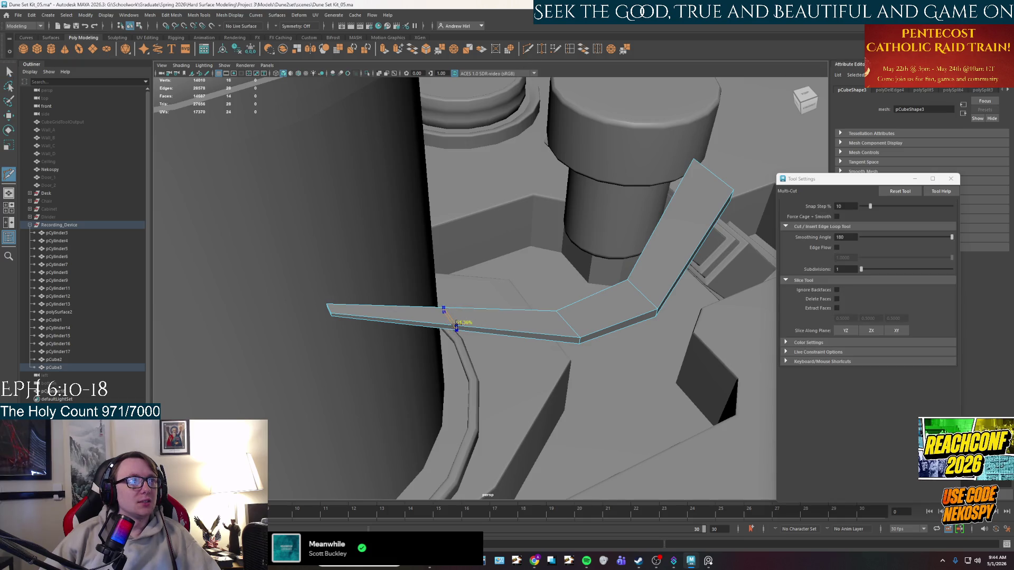
key(Return)
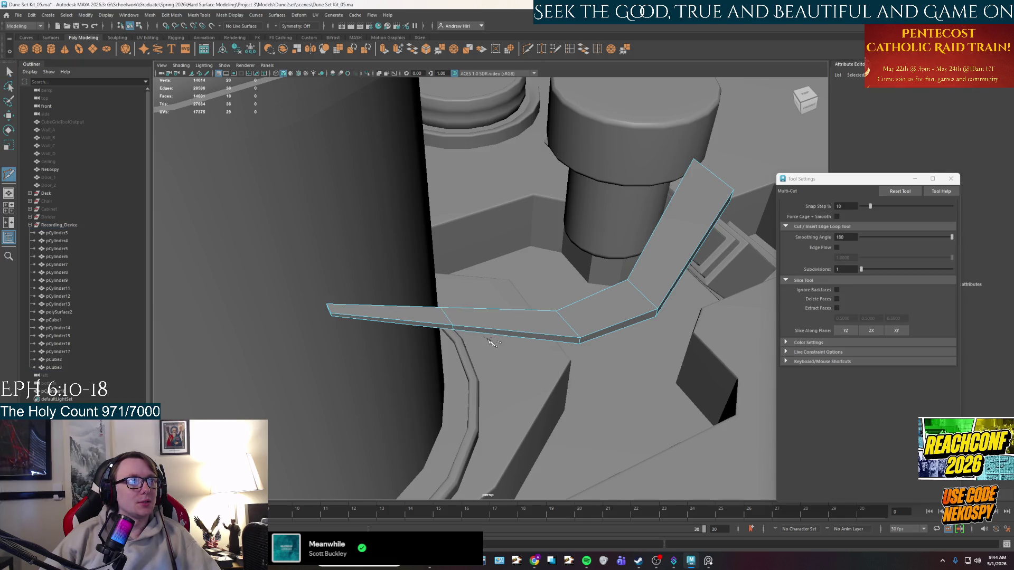
alt+drag(460, 326, 468, 287)
key(q)
Step: Pull an edge of the strip down to bend it, then undo
click(471, 297)
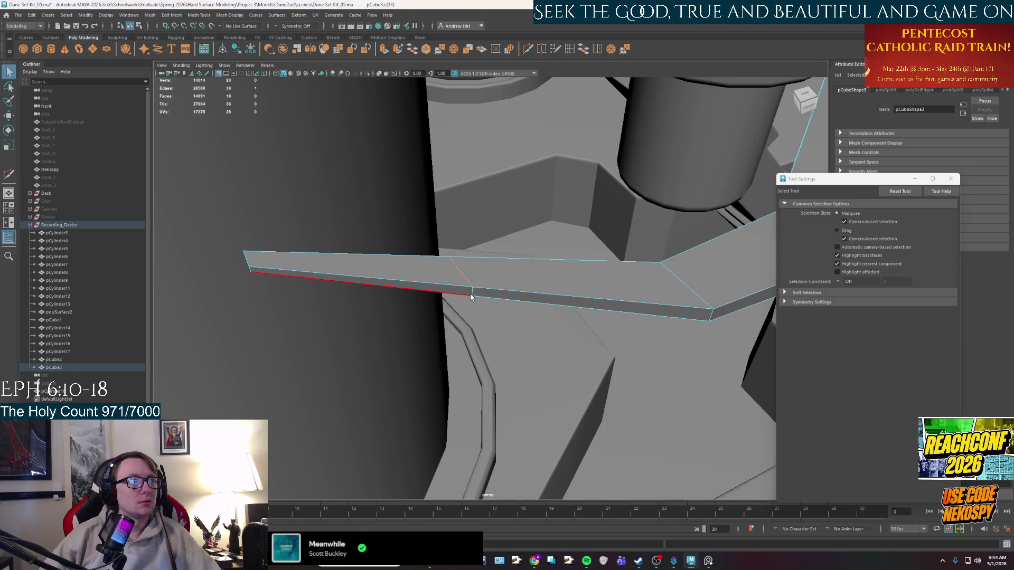
click(473, 294)
key(w)
scroll(472, 295, down, 1)
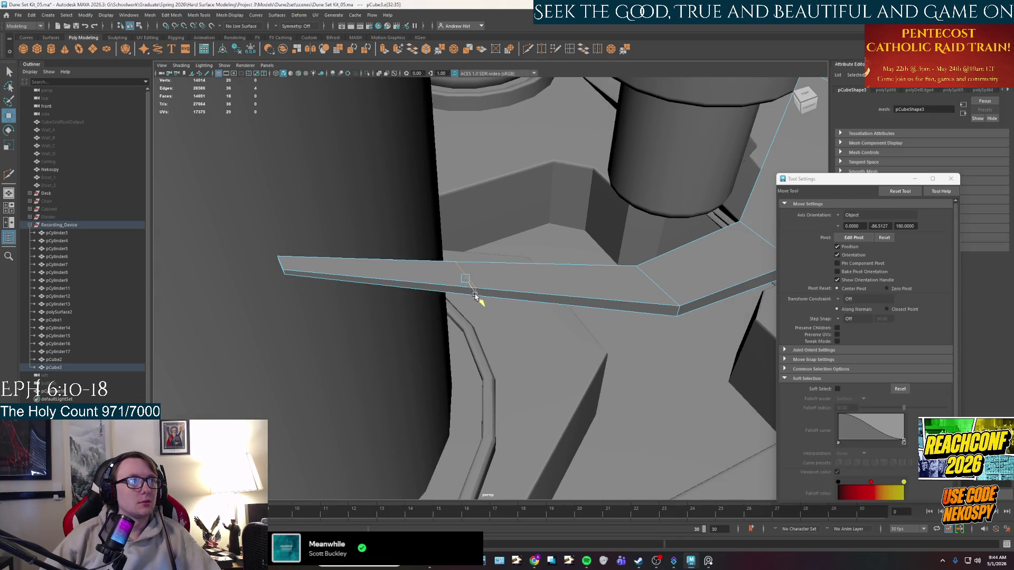
drag(474, 295, 488, 333)
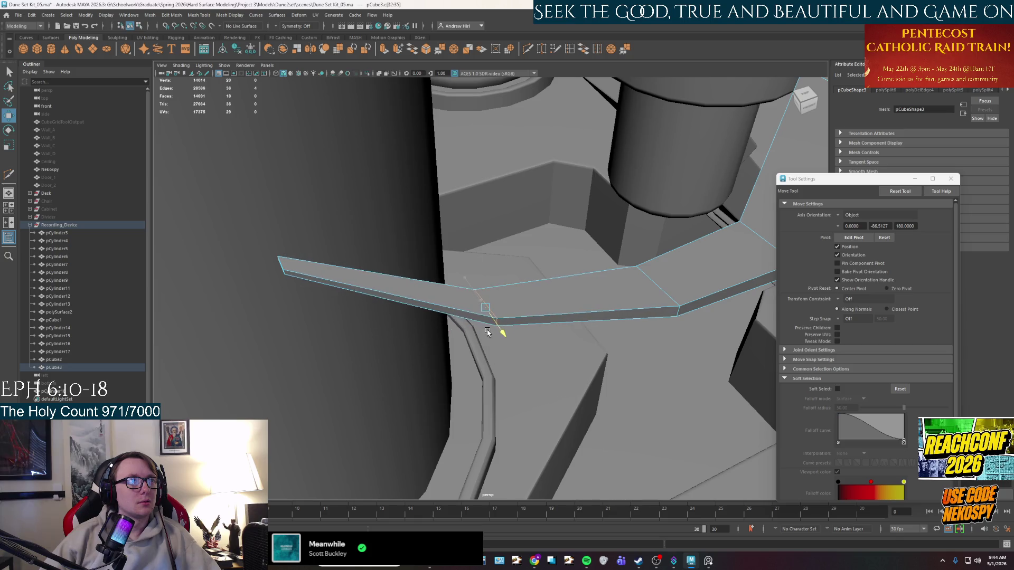
key(ctrl+z)
Step: Pull the strip's end face outward to lengthen it into a flat section beside the cylinder
alt+drag(443, 274, 314, 367)
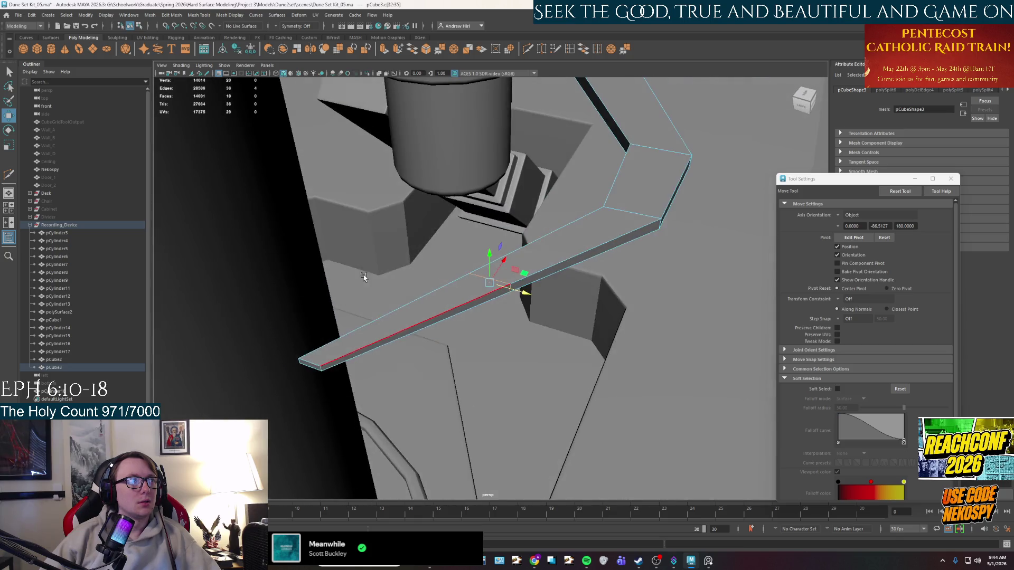
key(q)
right_drag(313, 367, 313, 373)
click(311, 366)
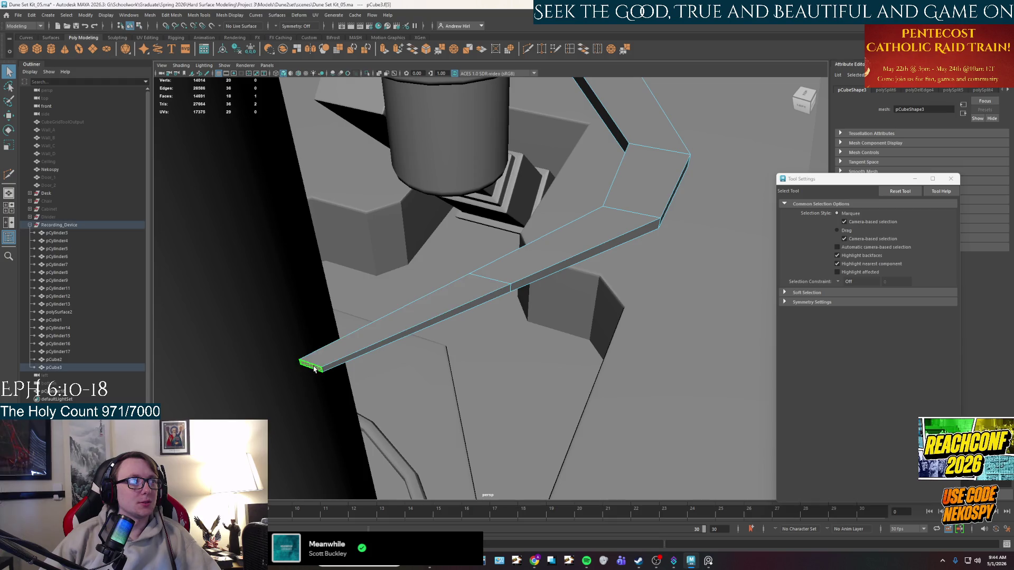
key(e)
key(w)
mouse_move(337, 370)
mouse_down()
mouse_move(279, 298)
mouse_move(273, 272)
mouse_up()
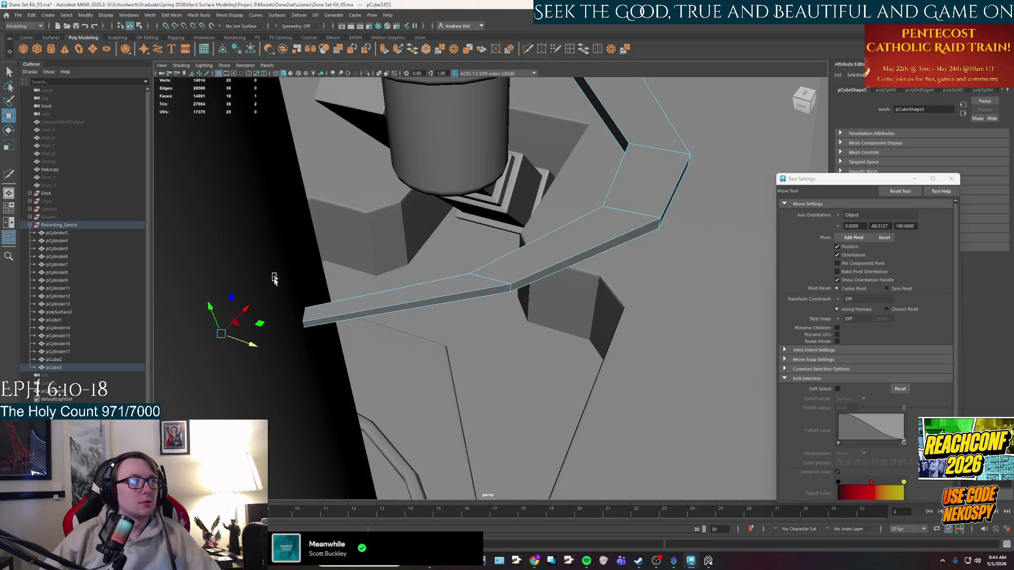
drag(251, 304, 272, 272)
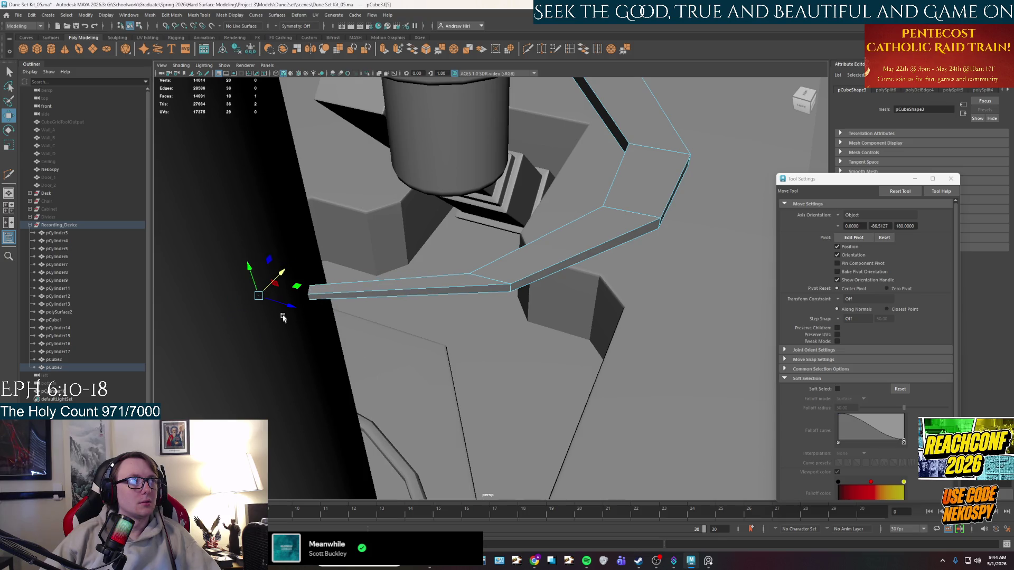
drag(267, 294, 336, 357)
scroll(337, 357, up, 3)
mouse_move(642, 288)
alt+mouse_down()
mouse_move(519, 305)
mouse_move(473, 277)
mouse_move(522, 326)
alt+mouse_up()
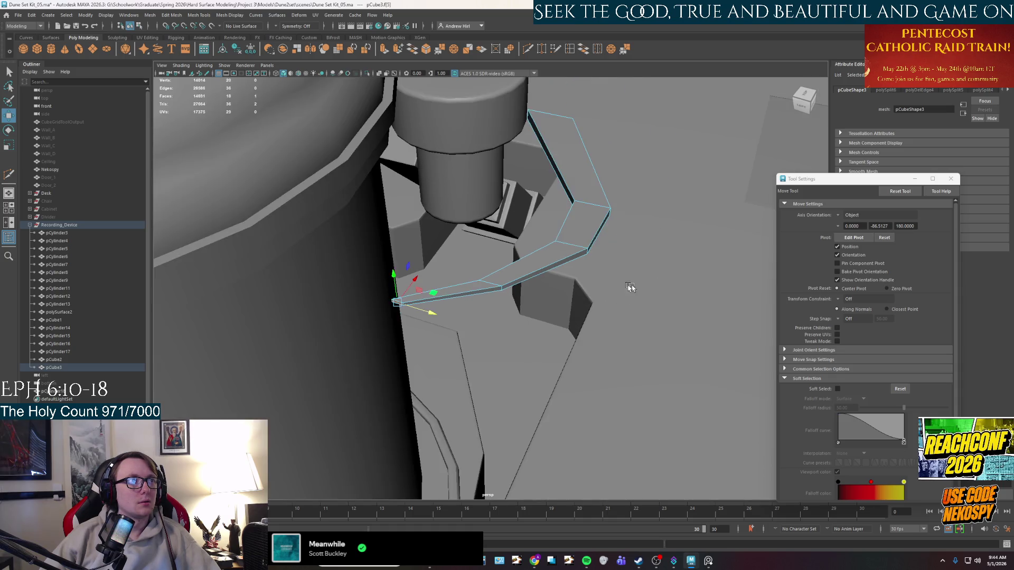
scroll(519, 305, down, 5)
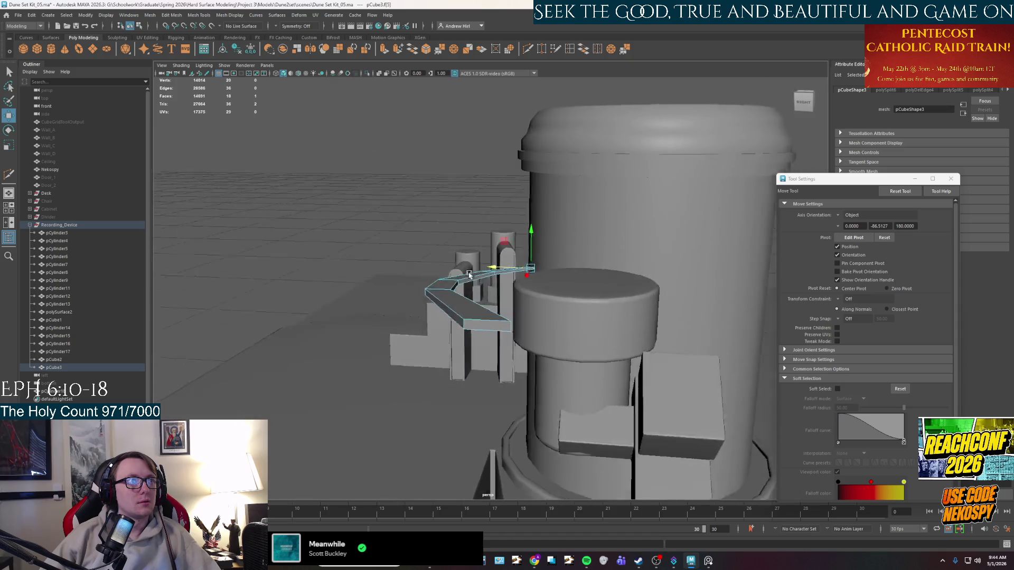
scroll(473, 276, up, 3)
right_drag(522, 326, 521, 347)
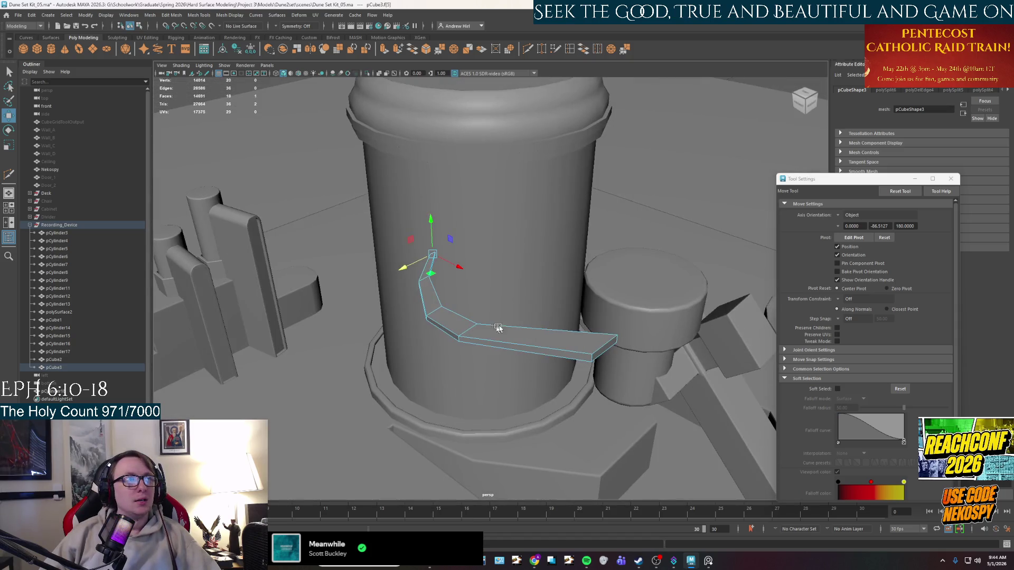
scroll(568, 344, up, 2)
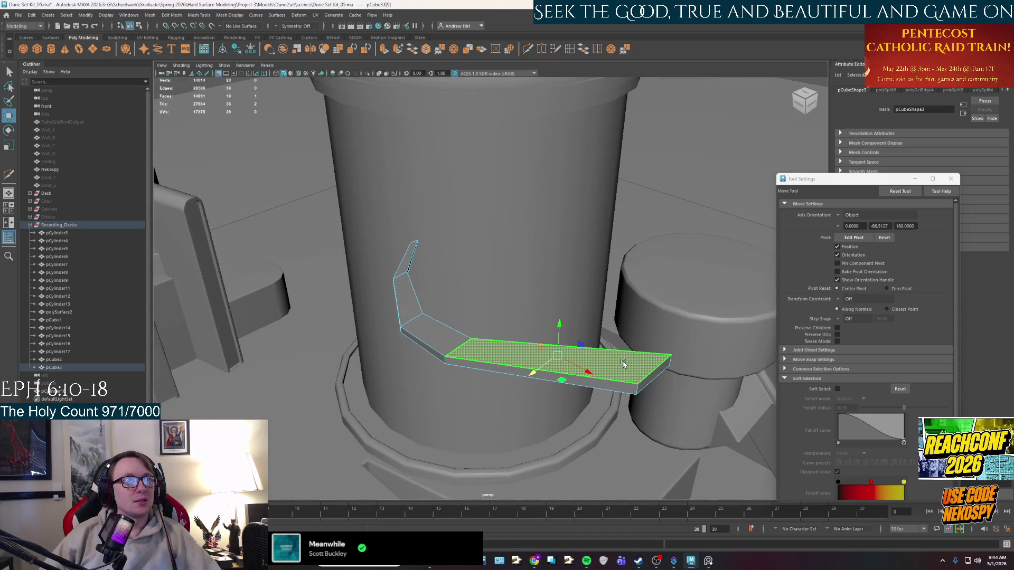
Step: Taper the arm's end by scaling its end face and an edge loop with R
alt+drag(624, 363, 612, 307)
right_click(613, 308)
click(616, 328)
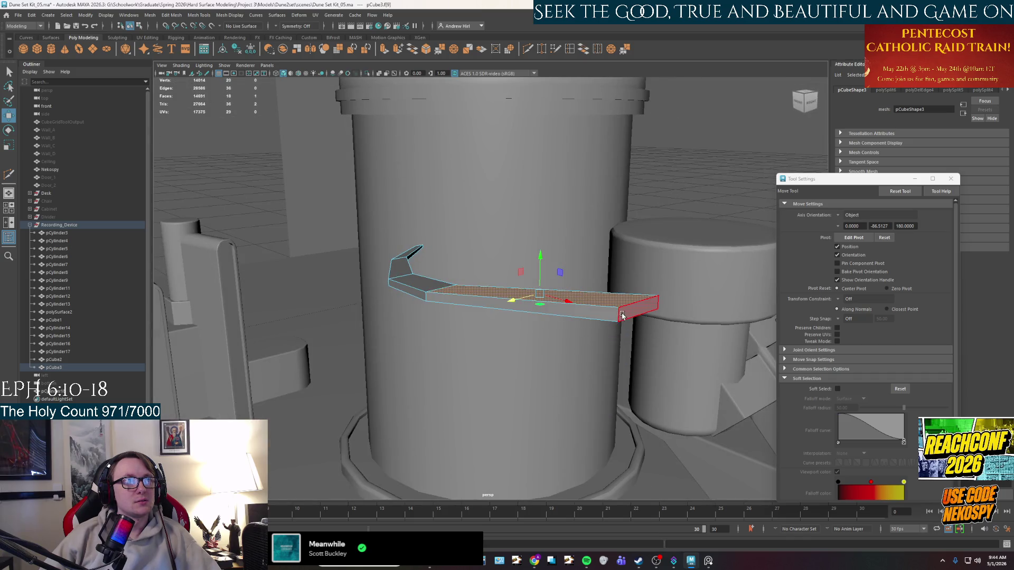
key(r)
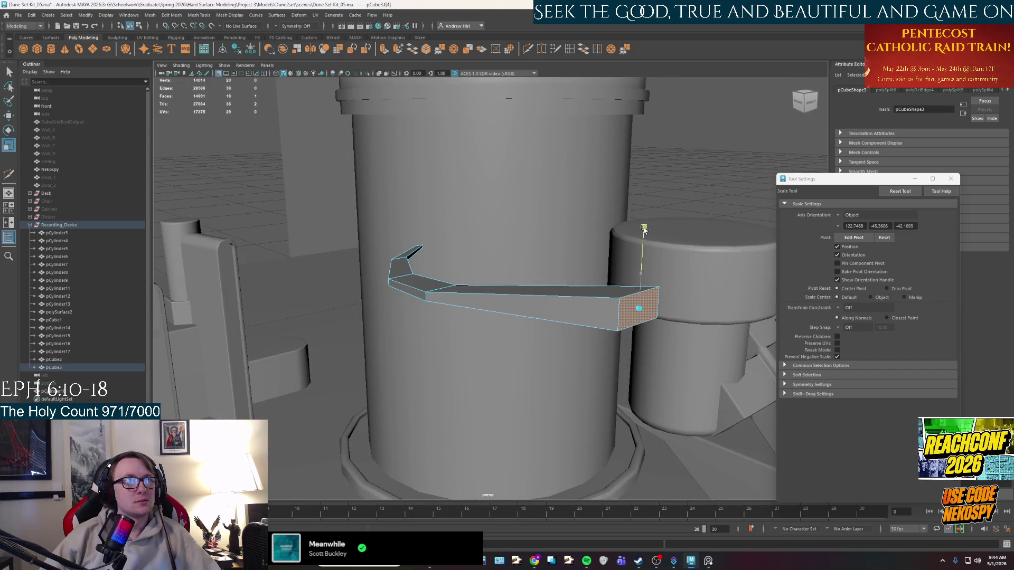
mouse_move(644, 229)
alt+mouse_down()
mouse_move(614, 354)
mouse_move(555, 308)
alt+mouse_up()
right_drag(555, 308, 559, 360)
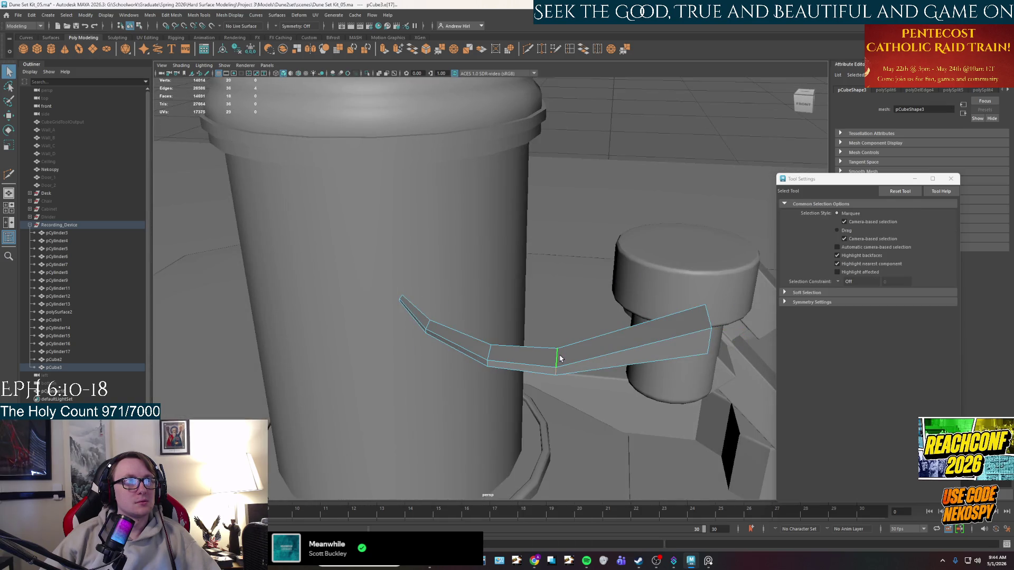
click(559, 359)
key(r)
alt+drag(560, 359, 551, 273)
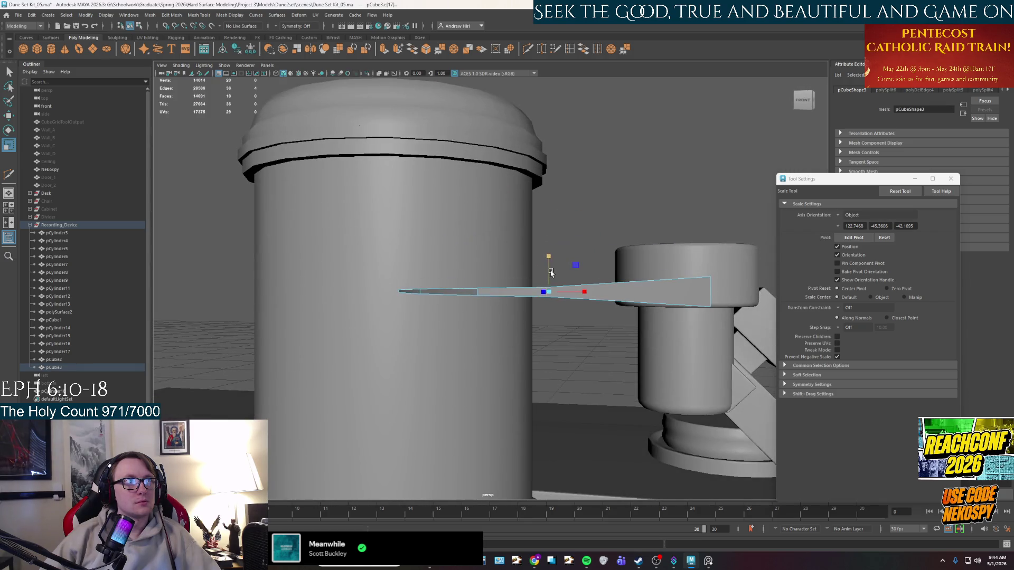
mouse_move(554, 272)
alt+mouse_down()
mouse_move(606, 289)
mouse_move(506, 320)
mouse_move(499, 361)
mouse_move(516, 351)
alt+mouse_up()
scroll(499, 360, down, 3)
Step: Rotate the whole pCube3 arm so it curves around the large cylinder
right_drag(570, 359, 572, 372)
key(e)
mouse_move(582, 363)
mouse_down()
mouse_move(593, 372)
mouse_move(584, 281)
mouse_move(467, 318)
mouse_move(482, 317)
mouse_up()
key(w)
key(e)
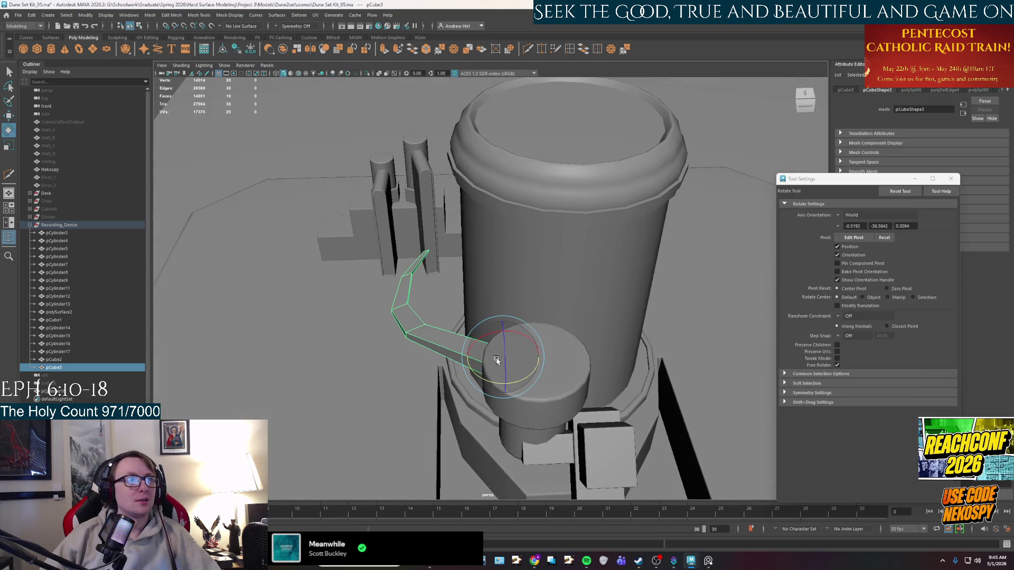
Step: Rotate the arm further, select its end face for scaling and pull back to view the desk
mouse_move(524, 376)
mouse_down()
mouse_move(591, 253)
mouse_move(538, 323)
mouse_move(476, 318)
mouse_up()
key(w)
right_drag(456, 318, 454, 336)
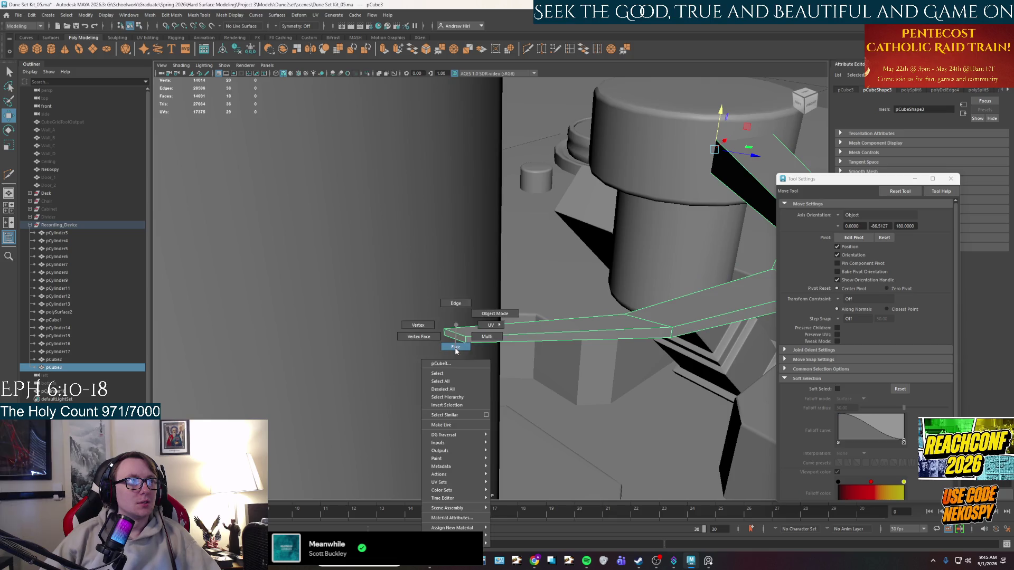
click(455, 336)
key(r)
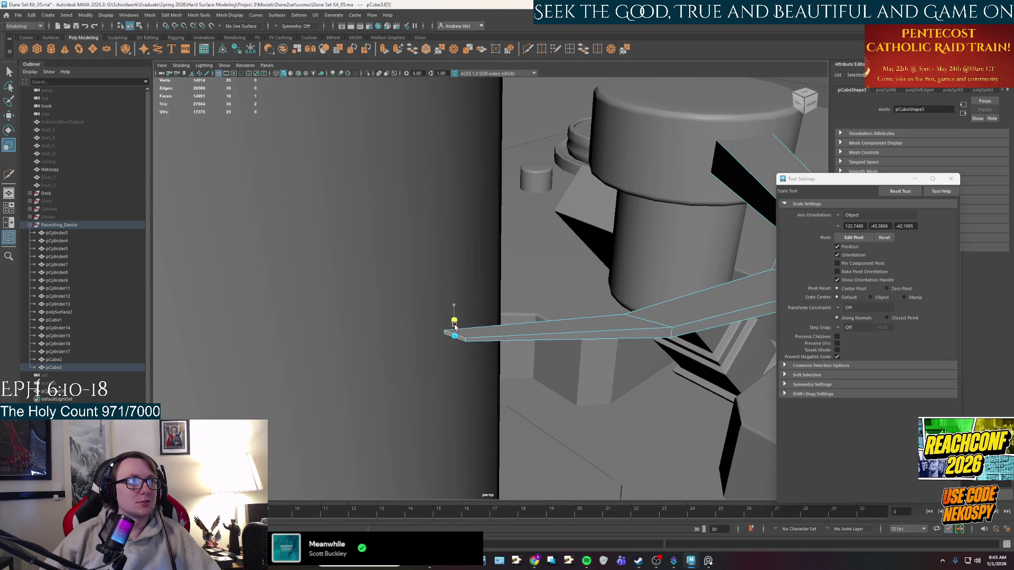
mouse_move(553, 339)
alt+mouse_down()
mouse_move(465, 342)
mouse_move(469, 363)
alt+mouse_up()
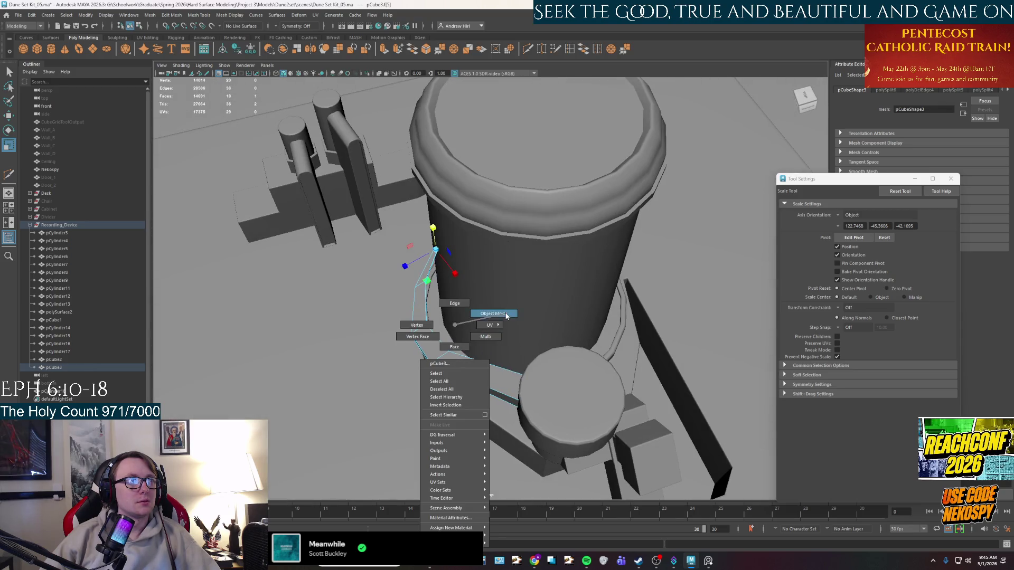
right_drag(456, 362, 456, 333)
scroll(455, 333, down, 5)
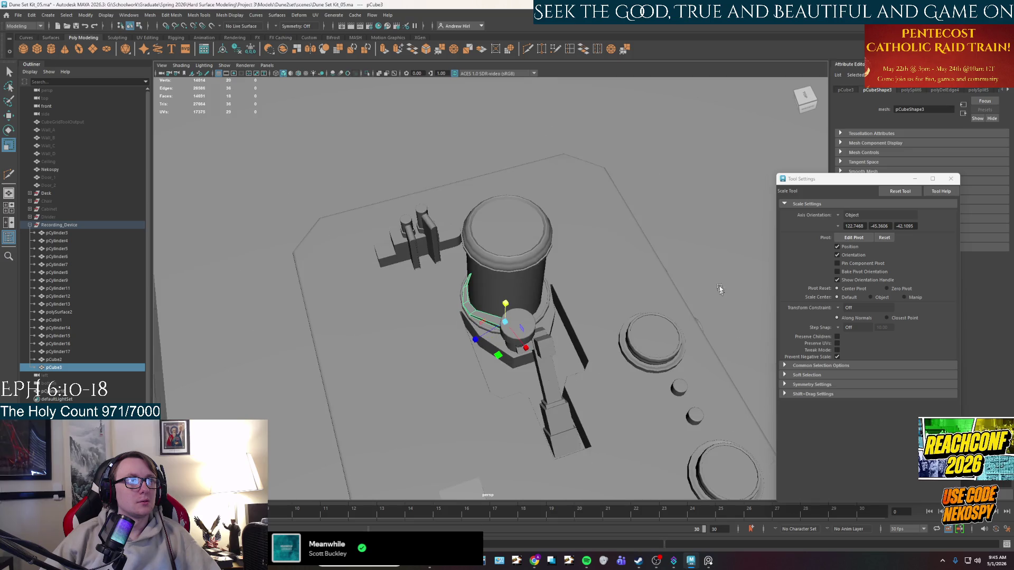
Step: Reselect the arm and compare it against the reference photo of the device
click(582, 282)
scroll(583, 281, up, 3)
click(565, 302)
mouse_move(565, 302)
alt+mouse_down()
mouse_move(461, 315)
mouse_move(478, 371)
alt+mouse_up()
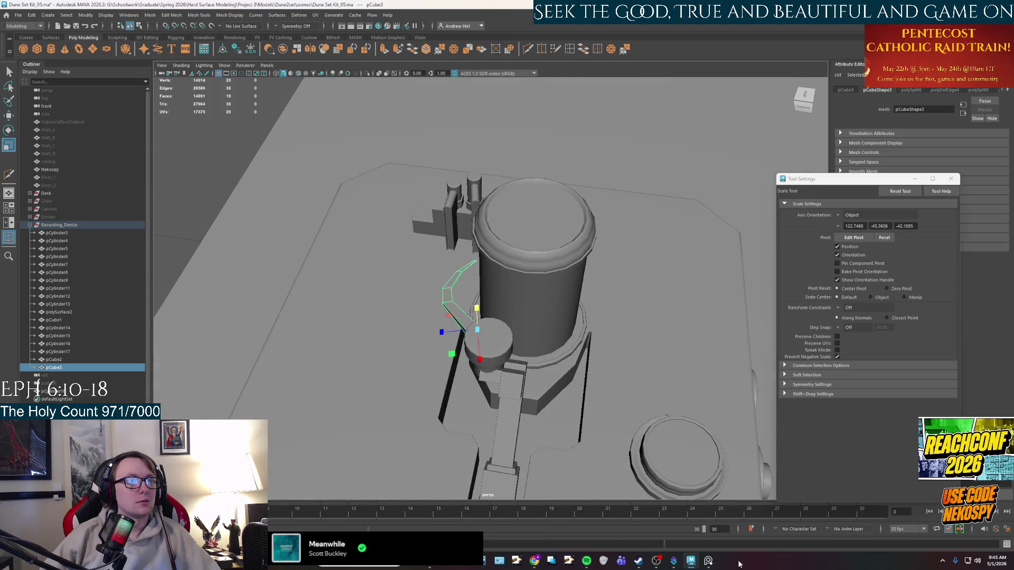
click(708, 561)
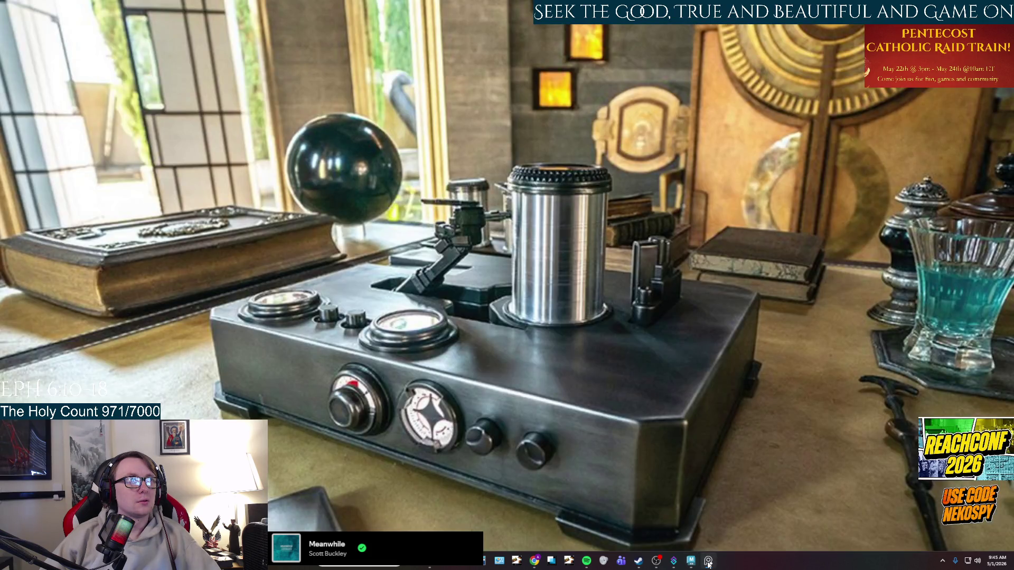
click(708, 561)
scroll(517, 343, up, 3)
scroll(517, 343, up, 3)
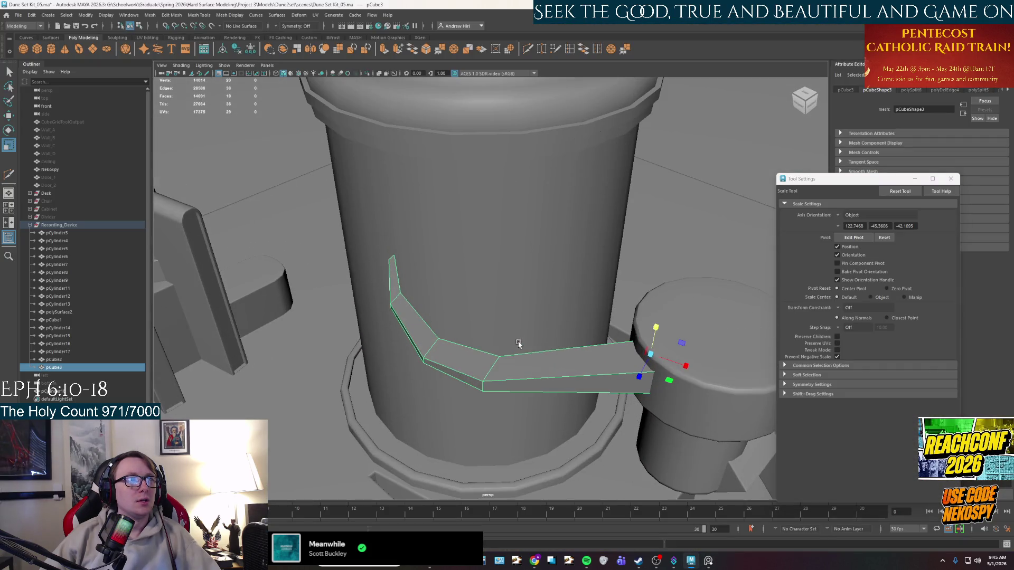
click(707, 562)
click(707, 560)
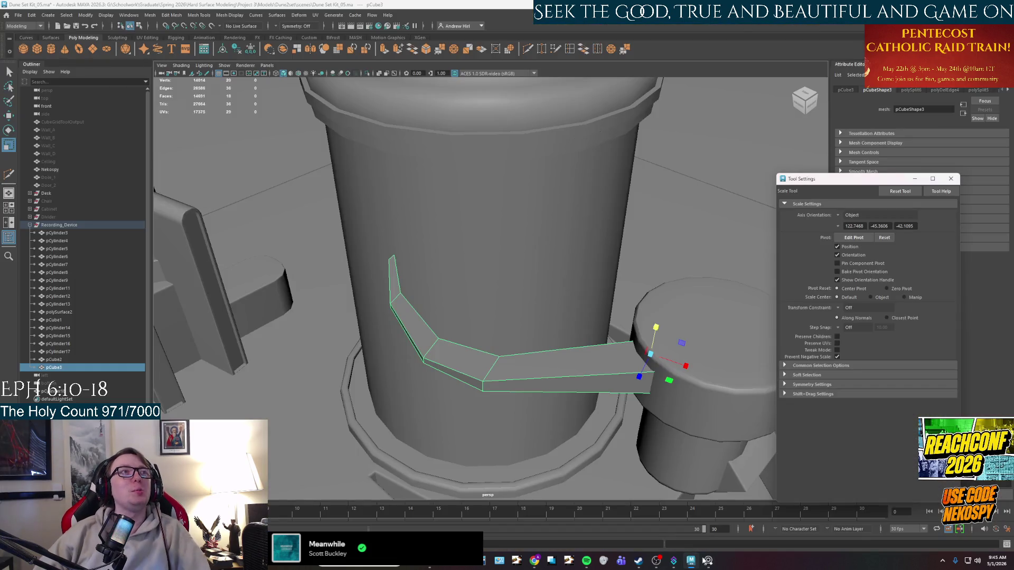
Step: Extrude the arm's end face with Ctrl+E toward the top of the small cylinder
right_drag(572, 382, 563, 372)
click(564, 371)
mouse_move(564, 371)
alt+mouse_down()
mouse_move(605, 266)
mouse_move(607, 177)
alt+mouse_up()
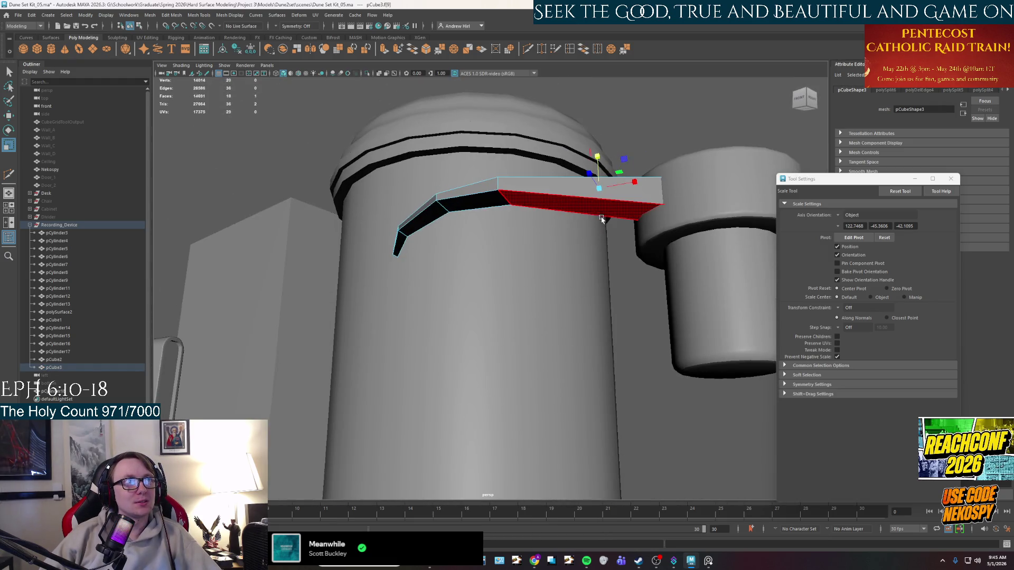
alt+drag(578, 235, 563, 336)
click(570, 364)
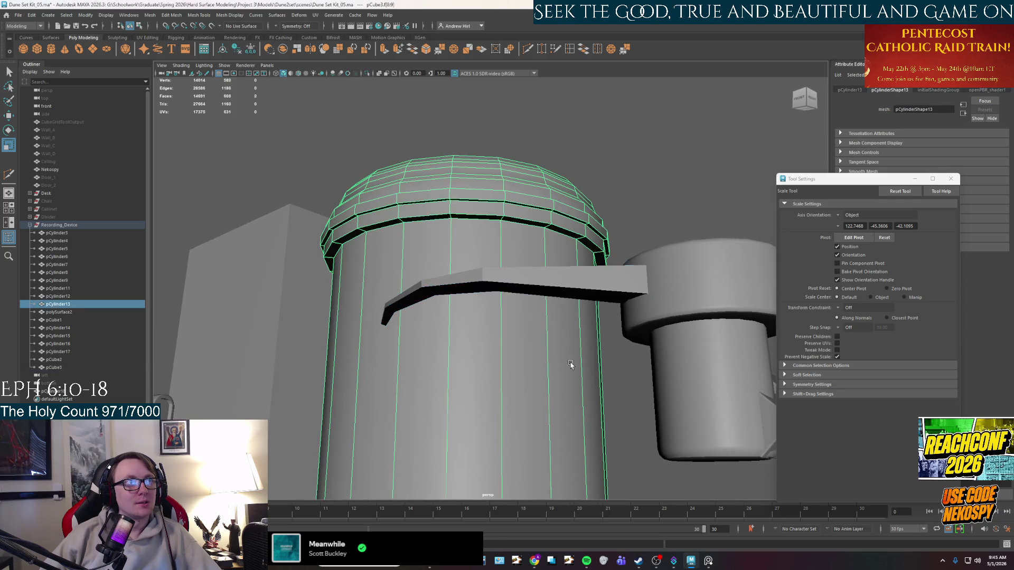
click(579, 285)
right_drag(579, 285, 581, 292)
click(582, 292)
mouse_move(555, 321)
alt+mouse_down()
mouse_move(552, 352)
mouse_move(586, 359)
mouse_move(572, 347)
mouse_move(603, 367)
mouse_move(634, 357)
mouse_move(606, 364)
alt+mouse_up()
key(ctrl+e)
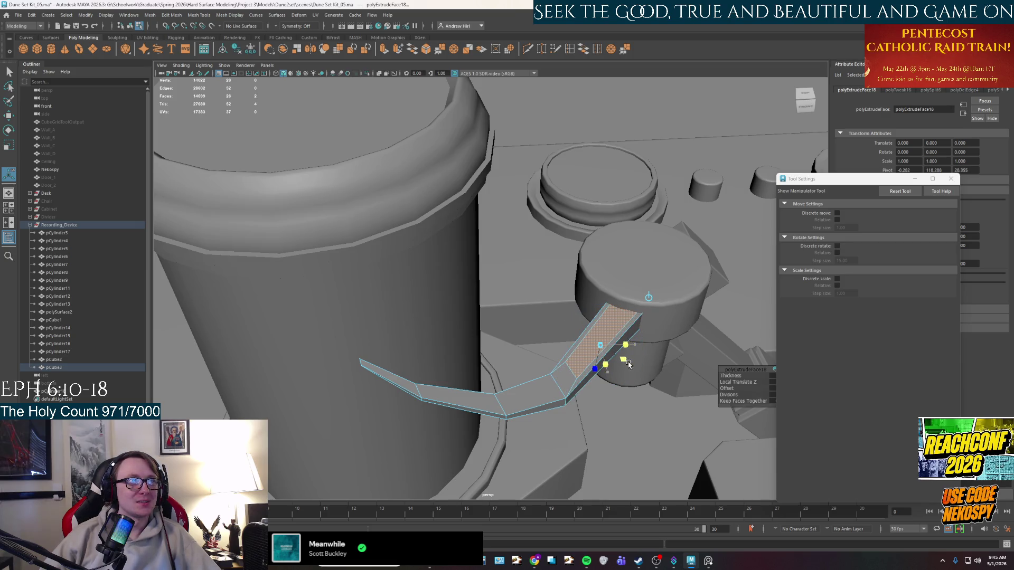
alt+drag(629, 365, 567, 405)
Step: Extrude the arm's end face once more with Ctrl+E and adjust the new section from a side-on view
key(w)
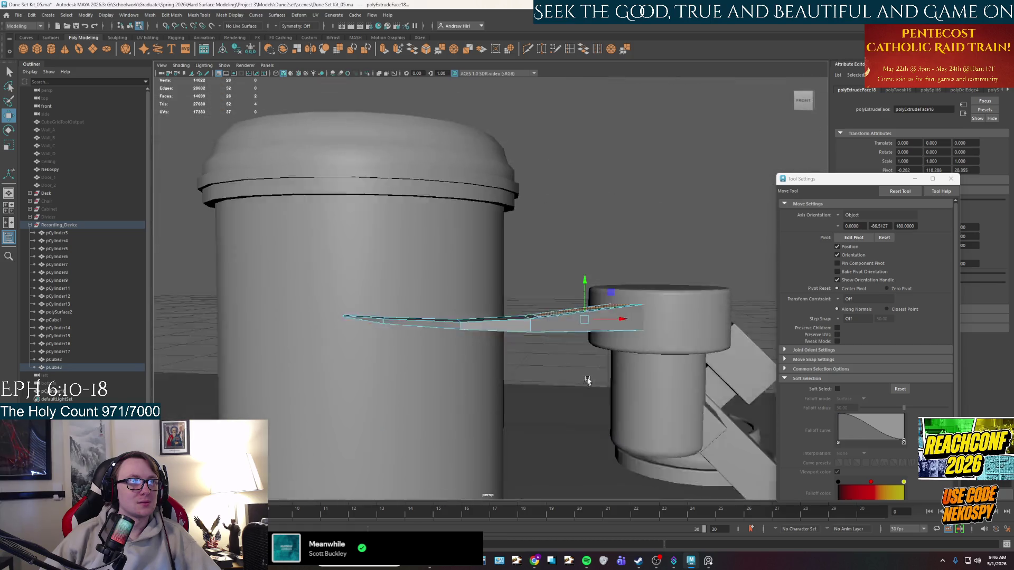
alt+drag(573, 417, 578, 374)
key(ctrl+e)
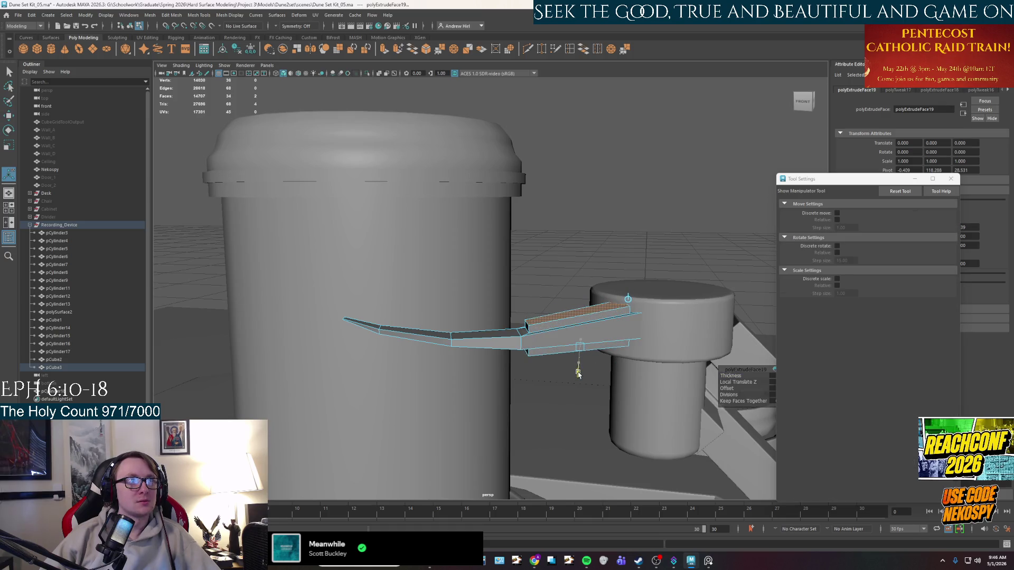
click(578, 374)
mouse_move(579, 373)
alt+mouse_down()
mouse_move(527, 398)
mouse_move(544, 385)
mouse_move(536, 351)
mouse_move(602, 373)
mouse_move(633, 416)
mouse_move(492, 327)
alt+mouse_up()
mouse_move(492, 327)
right_down()
mouse_move(494, 358)
mouse_move(497, 348)
right_up()
Step: Extrude the end face again and scale the new section so it angles up toward the small cylinder
key(q)
click(497, 349)
mouse_move(497, 348)
alt+mouse_down()
mouse_move(536, 222)
mouse_move(536, 272)
alt+mouse_up()
key(ctrl+e)
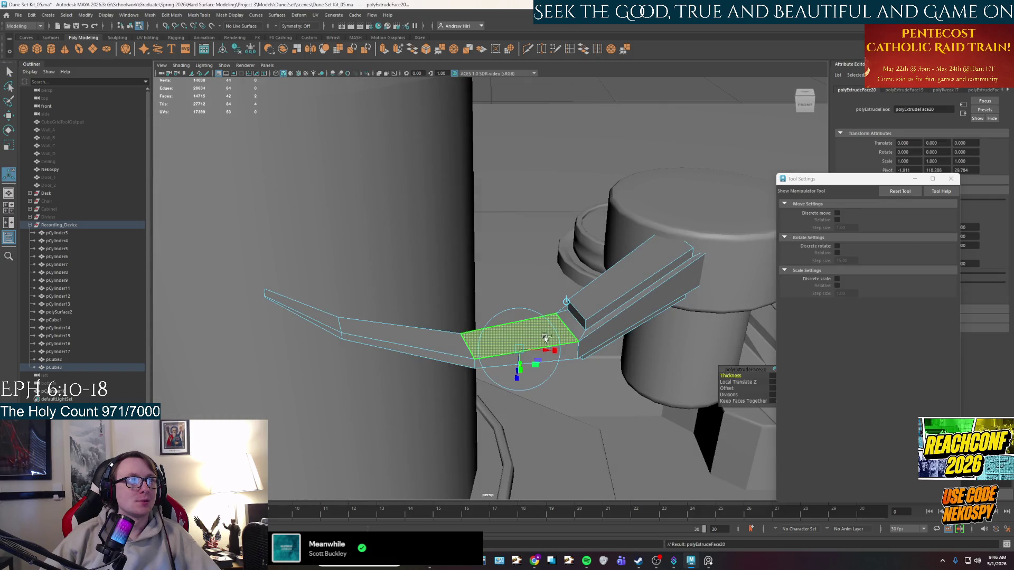
alt+drag(547, 361, 582, 388)
key(r)
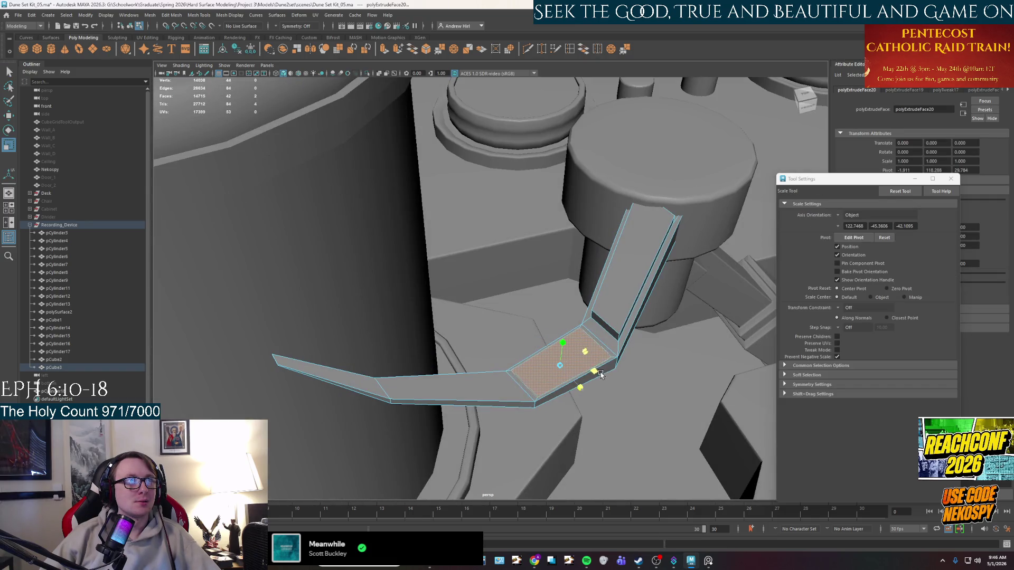
mouse_move(582, 388)
alt+mouse_down()
mouse_move(555, 333)
mouse_move(547, 277)
alt+mouse_up()
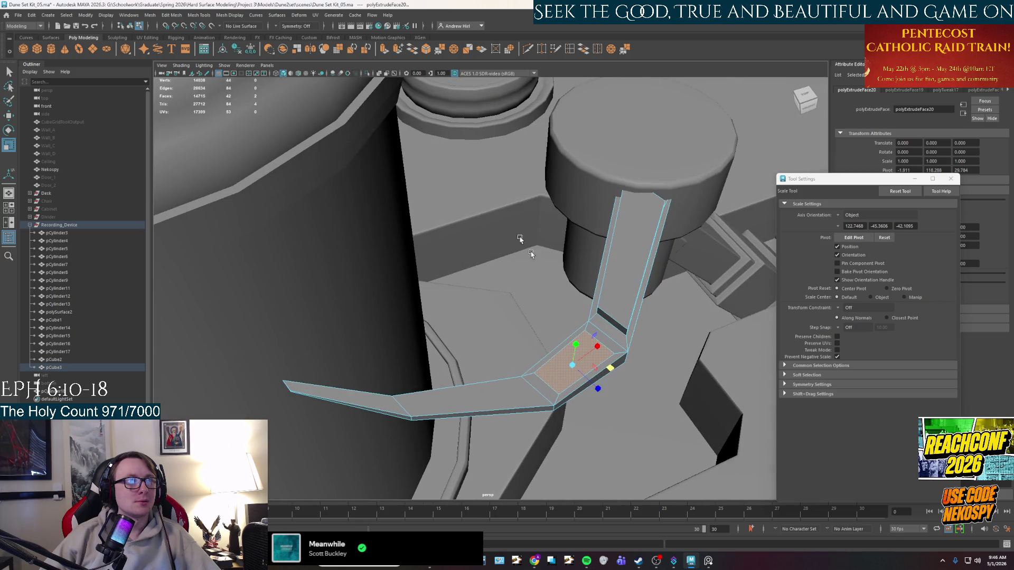
click(152, 15)
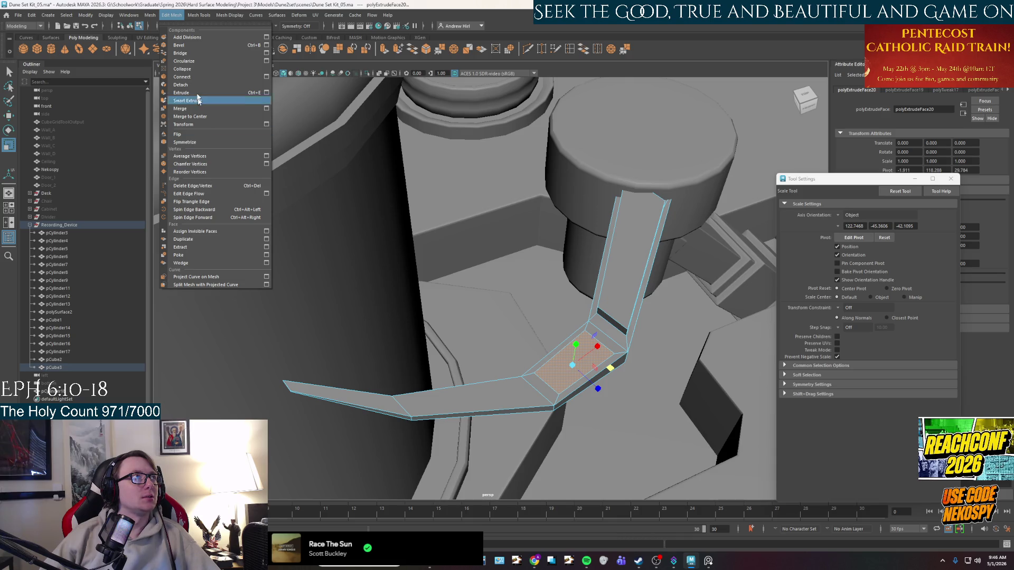
click(185, 61)
alt+drag(425, 221, 486, 276)
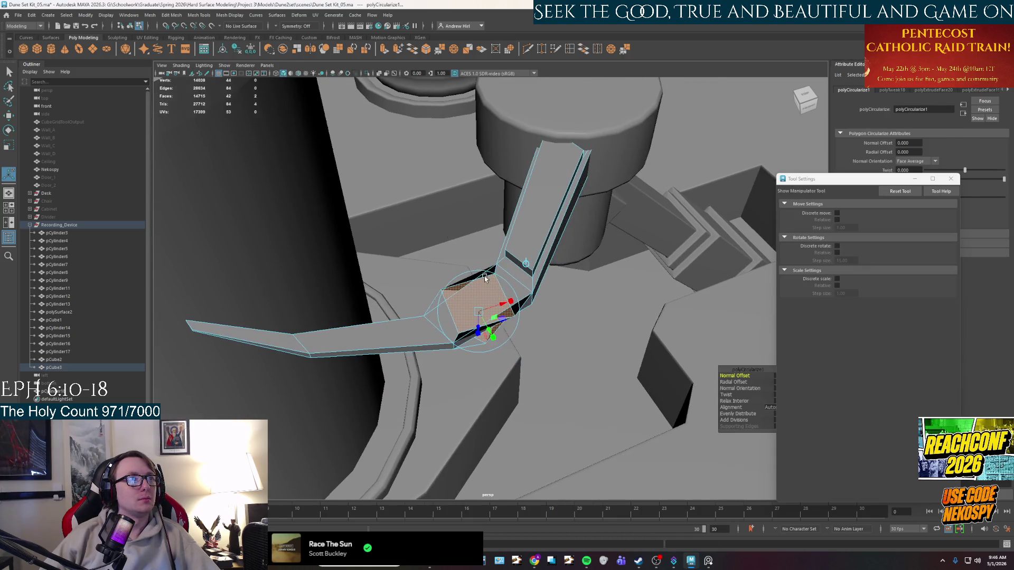
scroll(485, 276, up, 2)
key(ctrl+z)
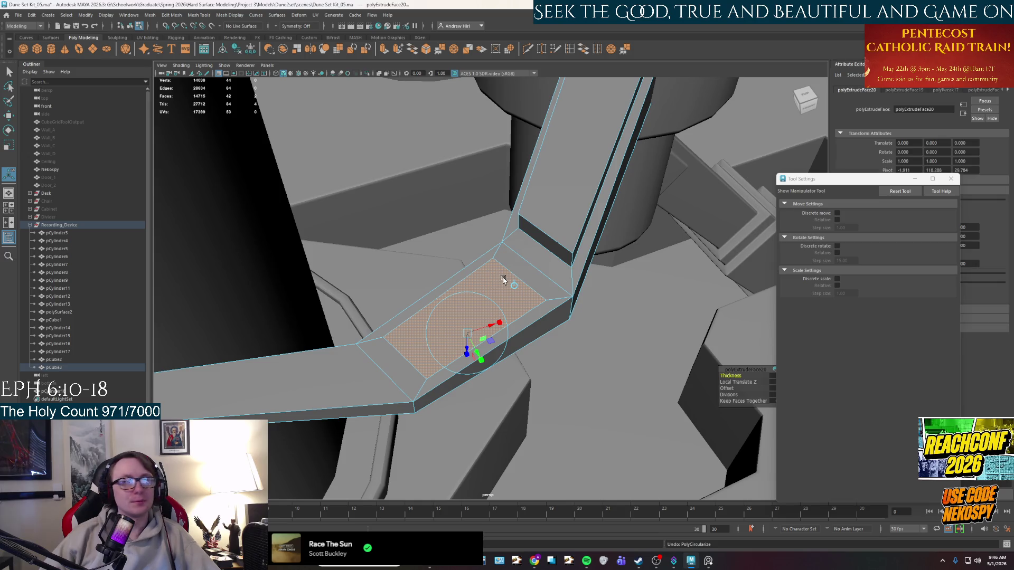
click(502, 280)
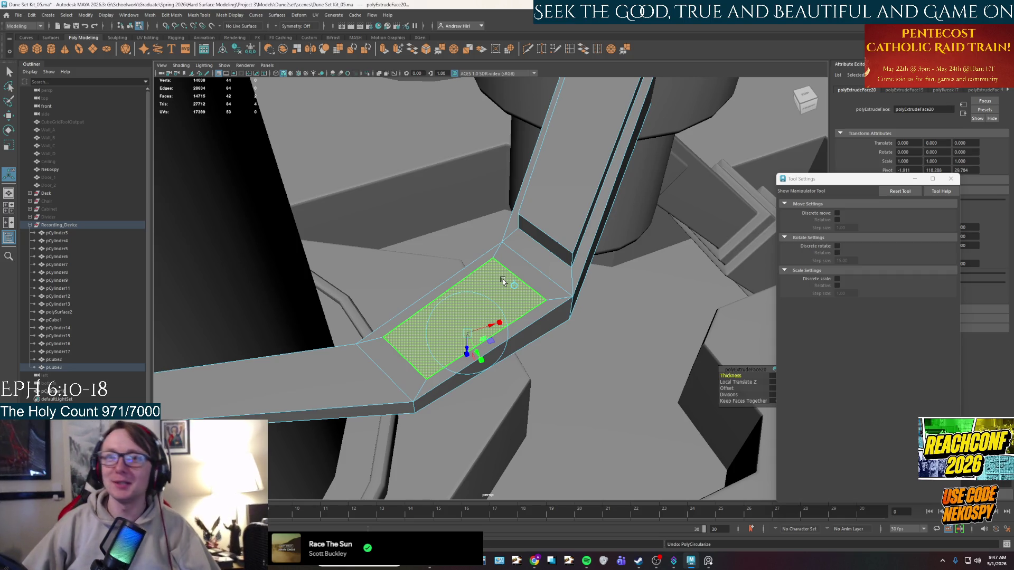
click(440, 353)
mouse_move(444, 356)
alt+mouse_down()
mouse_move(507, 297)
mouse_move(571, 318)
alt+mouse_up()
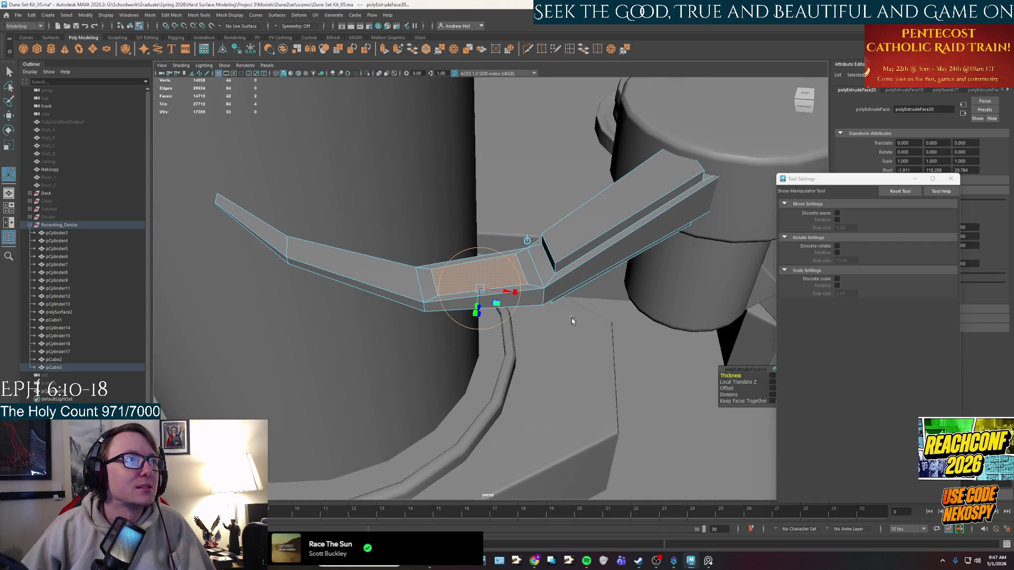
click(614, 218)
mouse_move(615, 218)
alt+mouse_down()
mouse_move(527, 289)
mouse_move(540, 230)
alt+mouse_up()
right_click(541, 229)
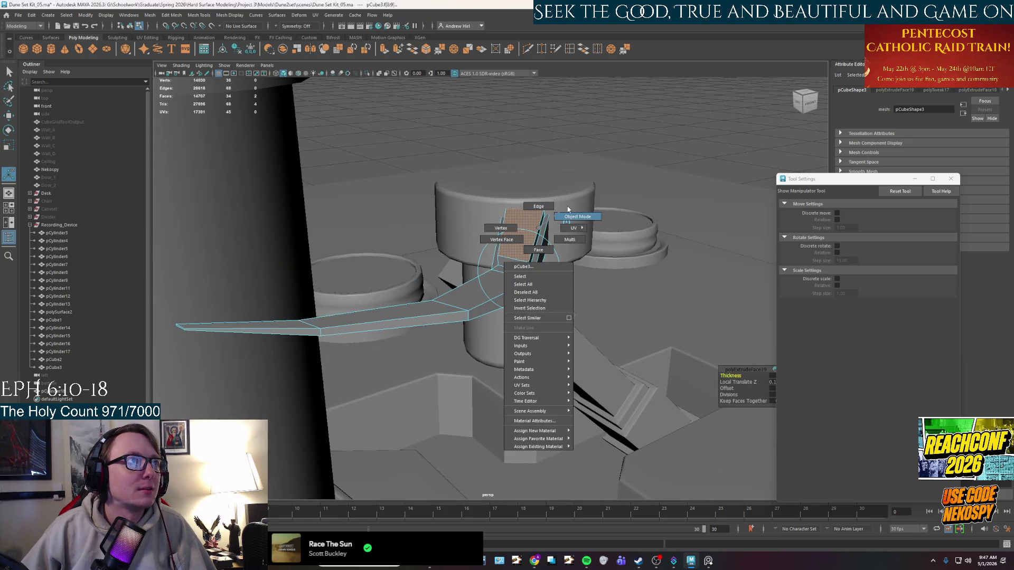
Step: Isolate the arm in the viewport and select its long top edge for beveling
click(577, 217)
key(ctrl+1)
mouse_move(522, 254)
alt+mouse_down()
mouse_move(483, 297)
mouse_move(437, 301)
alt+mouse_up()
scroll(482, 297, up, 3)
right_drag(437, 302, 437, 268)
click(452, 301)
alt+drag(280, 245, 445, 237)
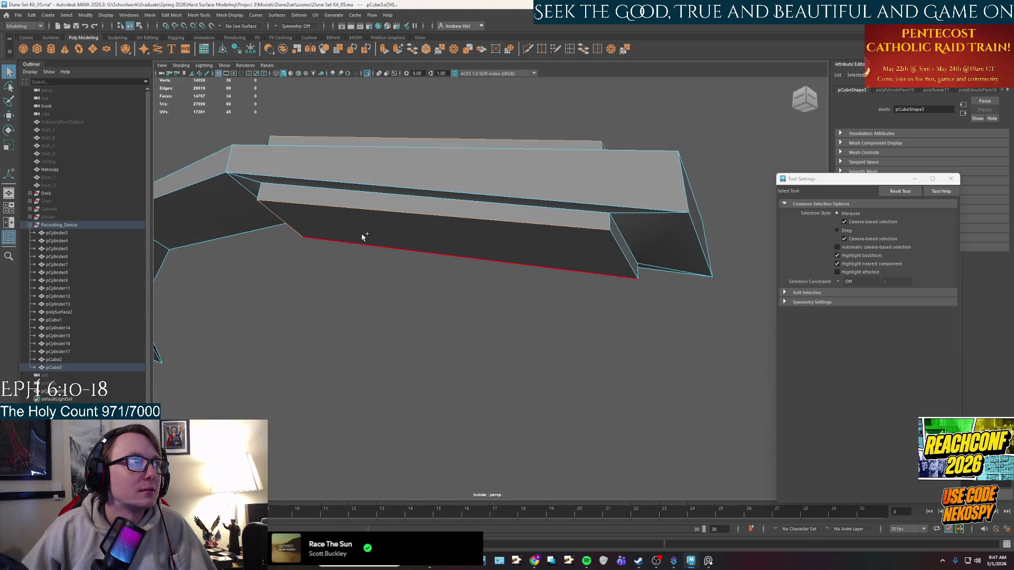
click(604, 246)
mouse_move(603, 245)
alt+mouse_down()
mouse_move(607, 290)
mouse_move(527, 294)
mouse_move(583, 313)
alt+mouse_up()
Step: Bevel the selected long edge with 2 segments
key(ctrl+b)
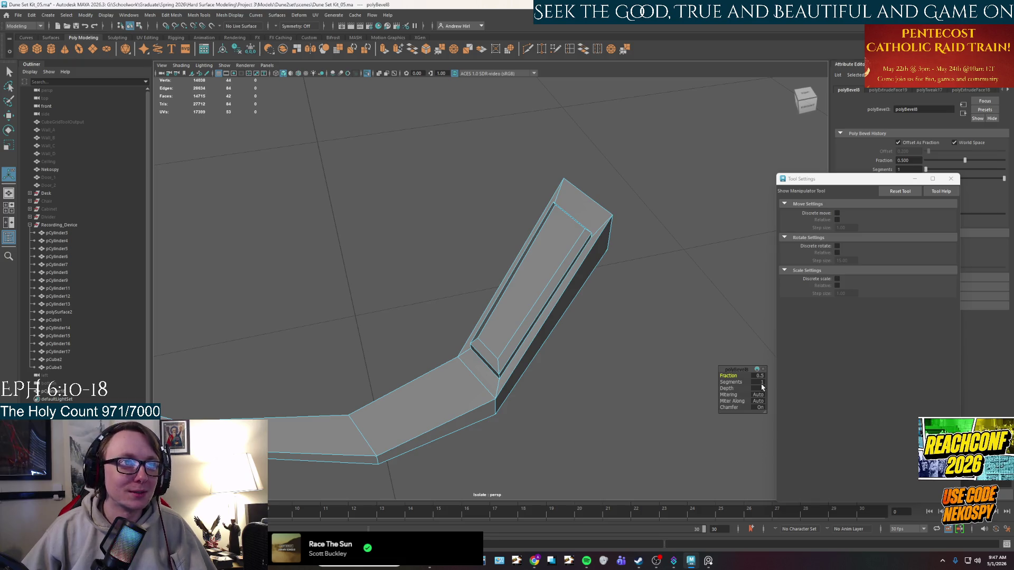
text(2)
key(Return)
alt+drag(569, 367, 603, 407)
Step: Return the arm to object mode, show the whole scene again and reselect the arm for moving
right_drag(571, 254, 607, 227)
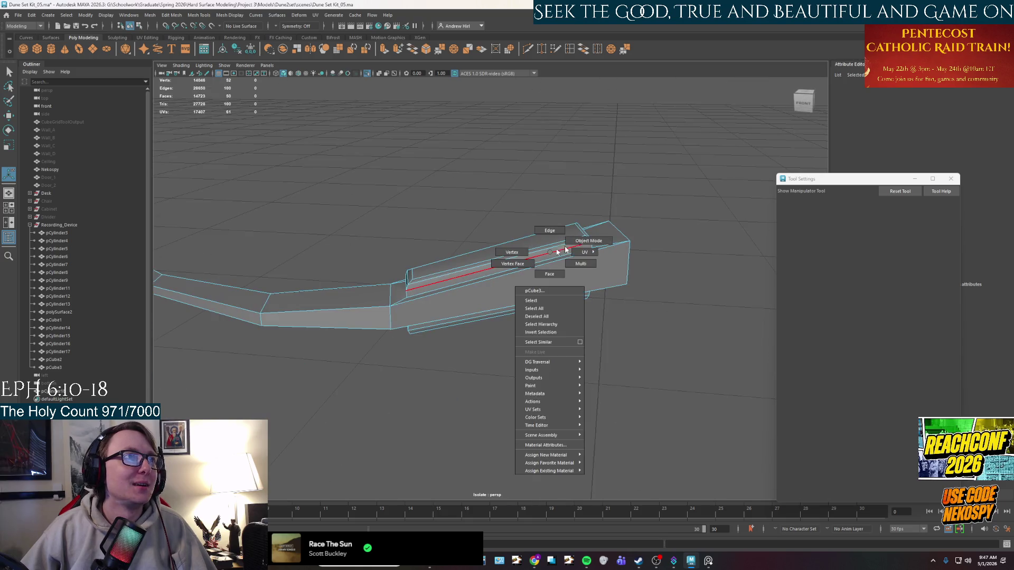
key(ctrl+1)
click(599, 349)
mouse_move(599, 349)
alt+mouse_down()
mouse_move(495, 304)
mouse_move(580, 297)
alt+mouse_up()
click(499, 305)
key(w)
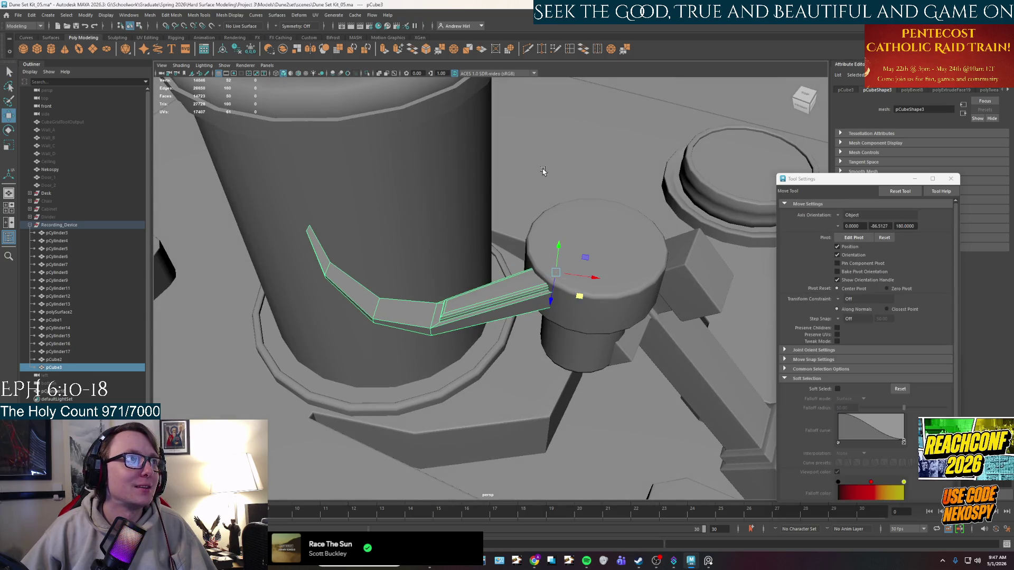
Step: Select the bent arm, isolate it, undo the edge bevel and bring the full scene back
click(544, 172)
mouse_move(544, 171)
alt+mouse_down()
mouse_move(446, 281)
mouse_move(483, 351)
mouse_move(630, 293)
alt+mouse_up()
mouse_move(511, 270)
alt+mouse_down()
mouse_move(445, 301)
mouse_move(603, 306)
mouse_move(475, 329)
mouse_move(505, 294)
alt+mouse_up()
scroll(446, 300, down, 5)
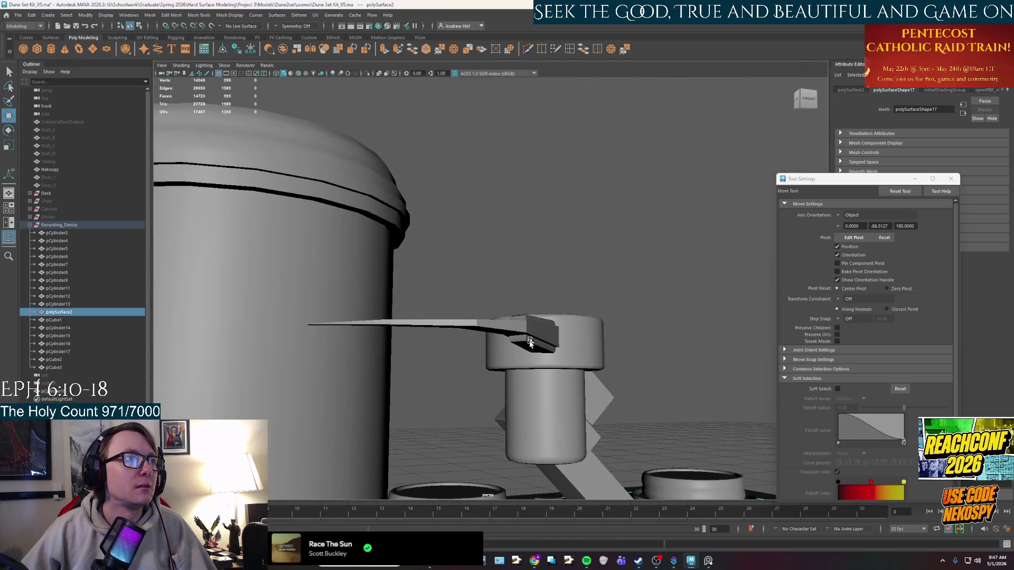
alt+drag(501, 350, 516, 393)
click(499, 368)
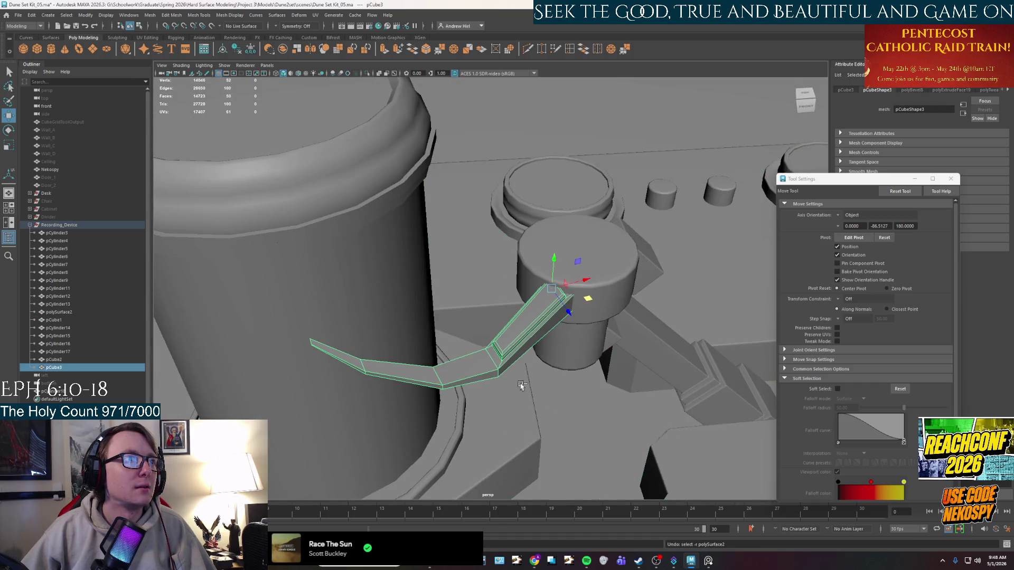
key(ctrl+1)
key(ctrl+b)
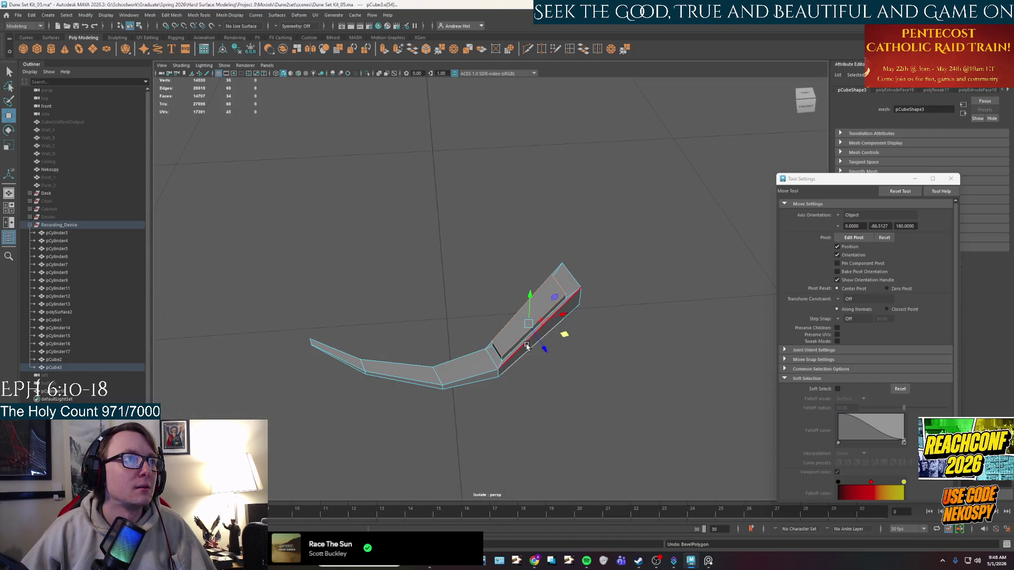
right_drag(527, 347, 552, 326)
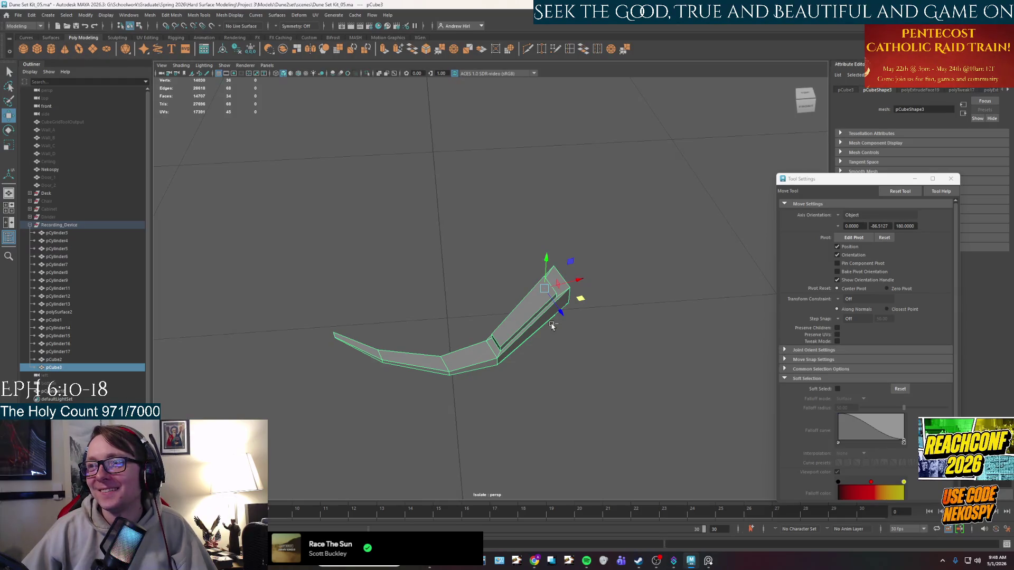
key(ctrl+1)
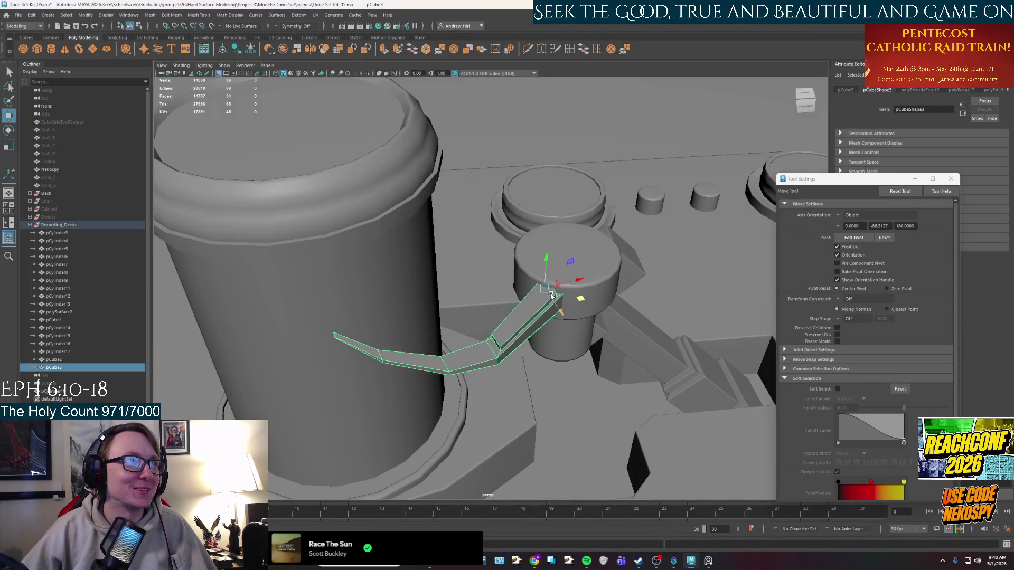
Step: Raise the arm so its end rests on the small cylinder's stem, checking it from several angles
drag(576, 303, 566, 287)
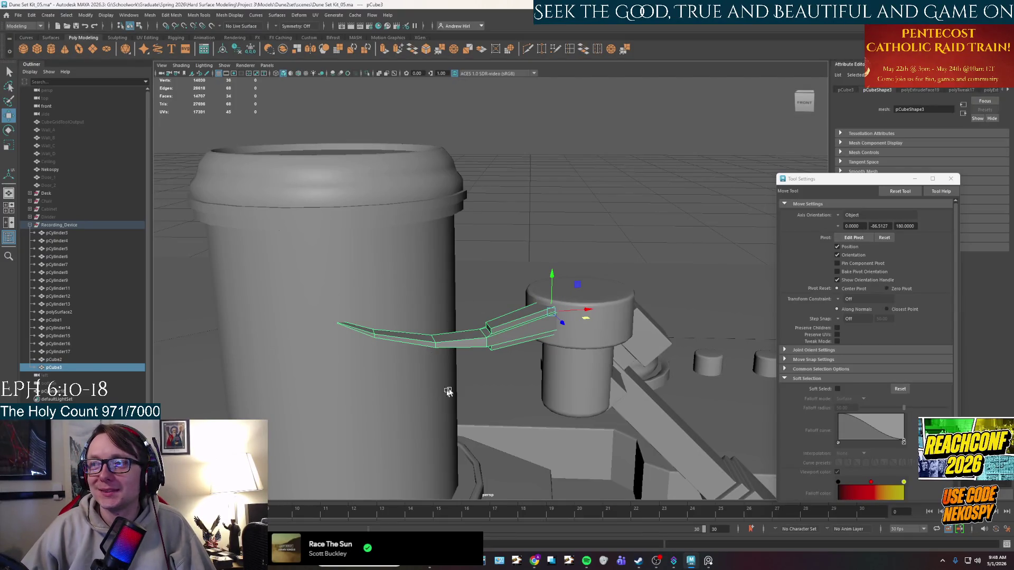
alt+drag(545, 347, 534, 366)
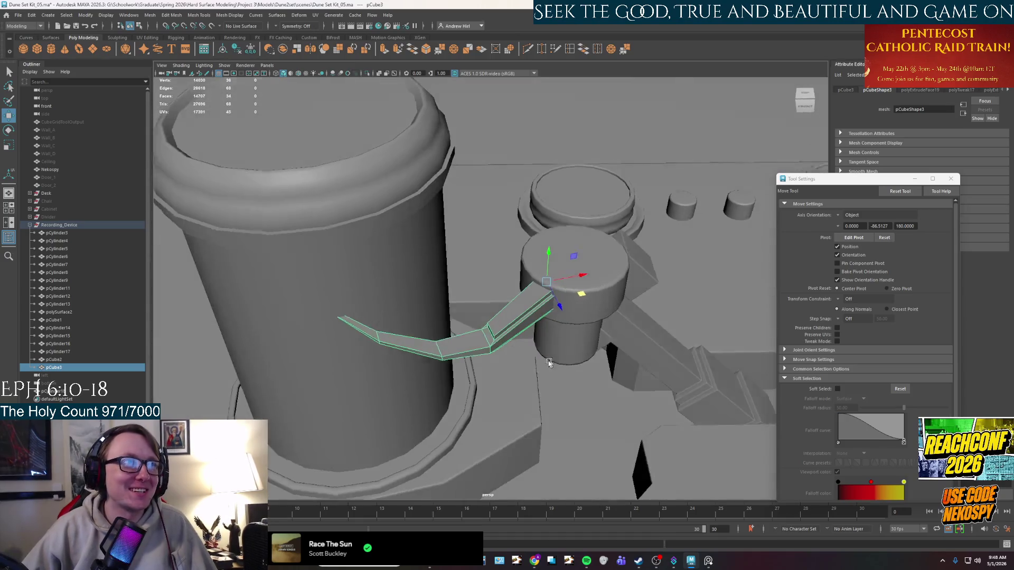
alt+drag(539, 326, 532, 358)
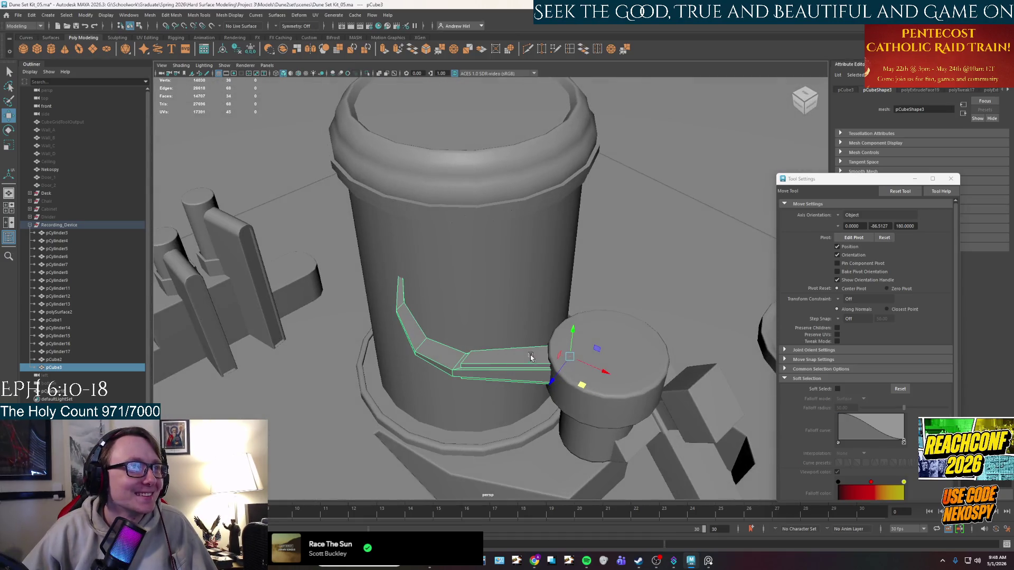
mouse_move(585, 385)
alt+mouse_down()
mouse_move(663, 374)
mouse_move(653, 364)
alt+mouse_up()
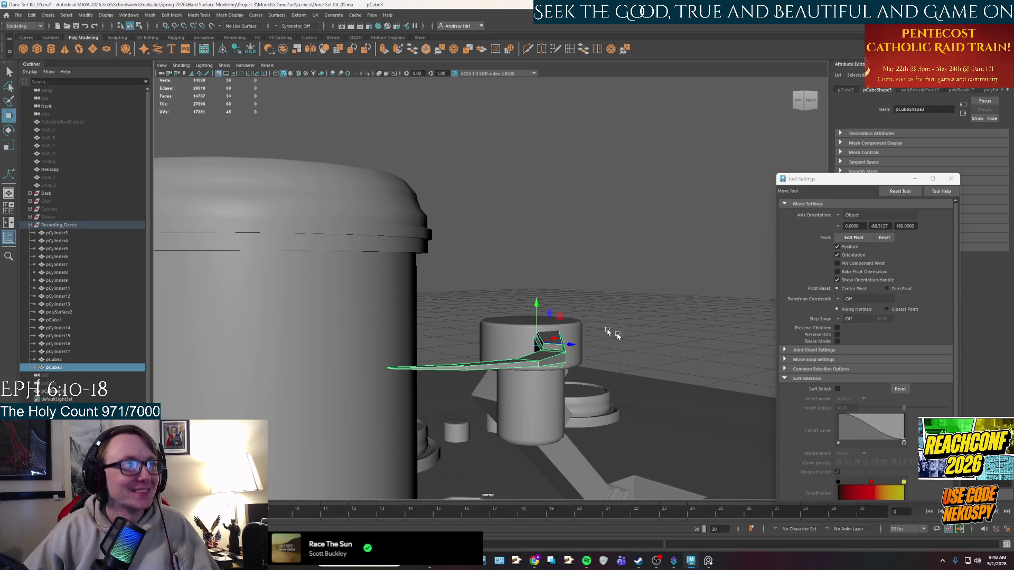
click(657, 296)
mouse_move(657, 296)
alt+mouse_down()
mouse_move(413, 388)
mouse_move(475, 412)
alt+mouse_up()
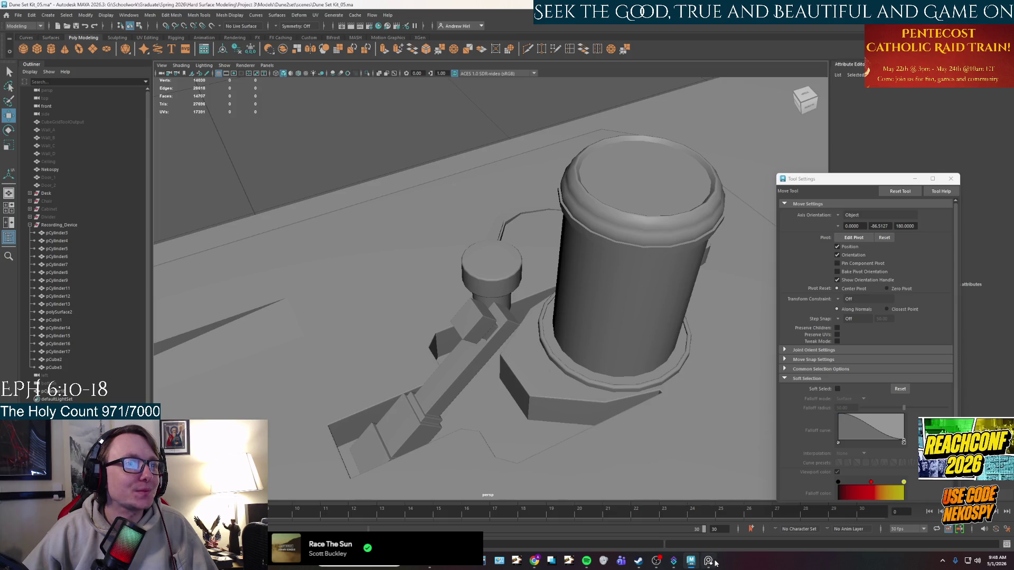
Step: Glance at the reference photo from the taskbar and accept saving the AutoSave copy
click(709, 561)
click(714, 564)
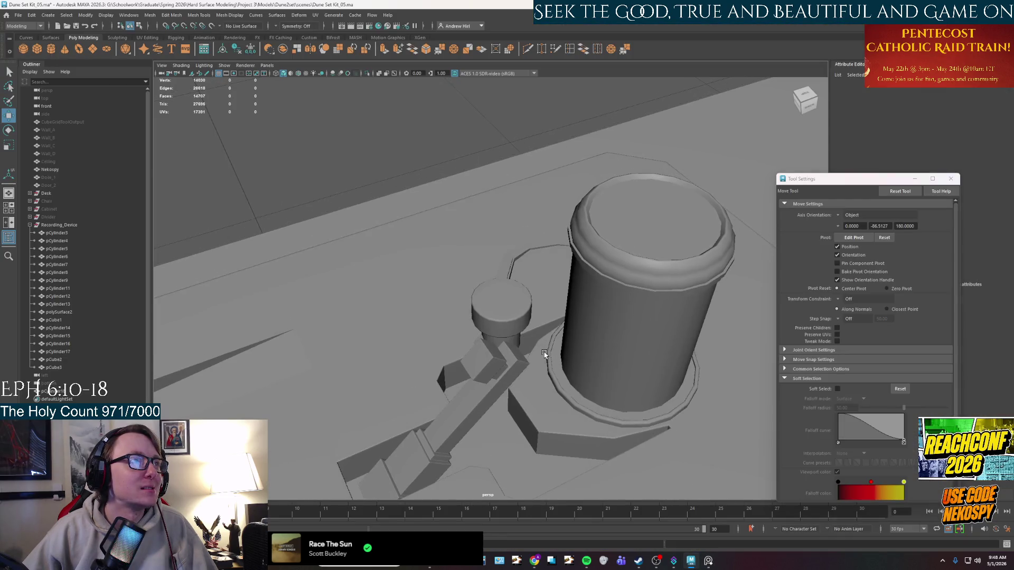
scroll(541, 302, up, 5)
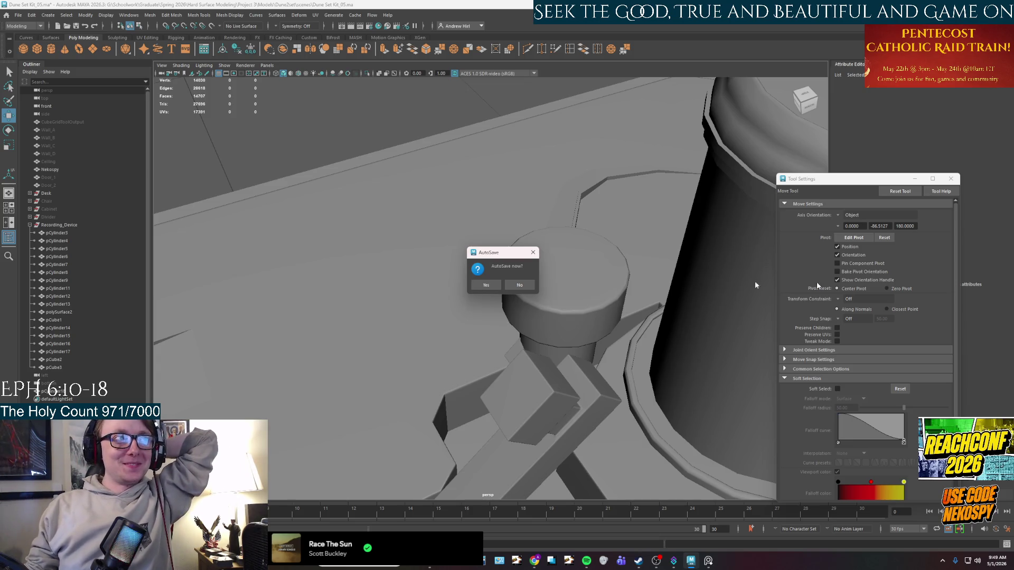
click(485, 285)
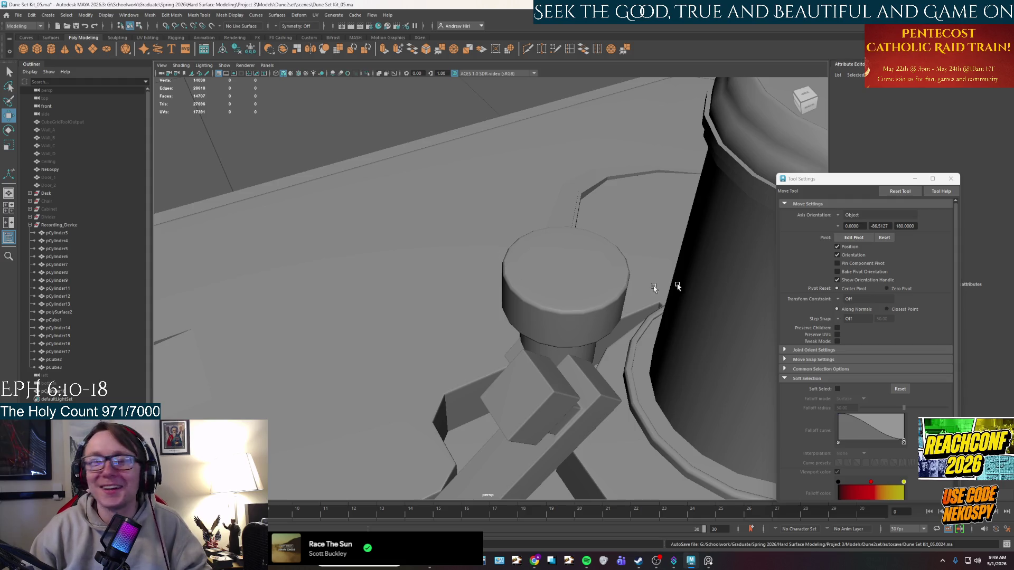
Step: Select the pCube4 object and frame the whole model in the view
alt+drag(544, 290, 619, 274)
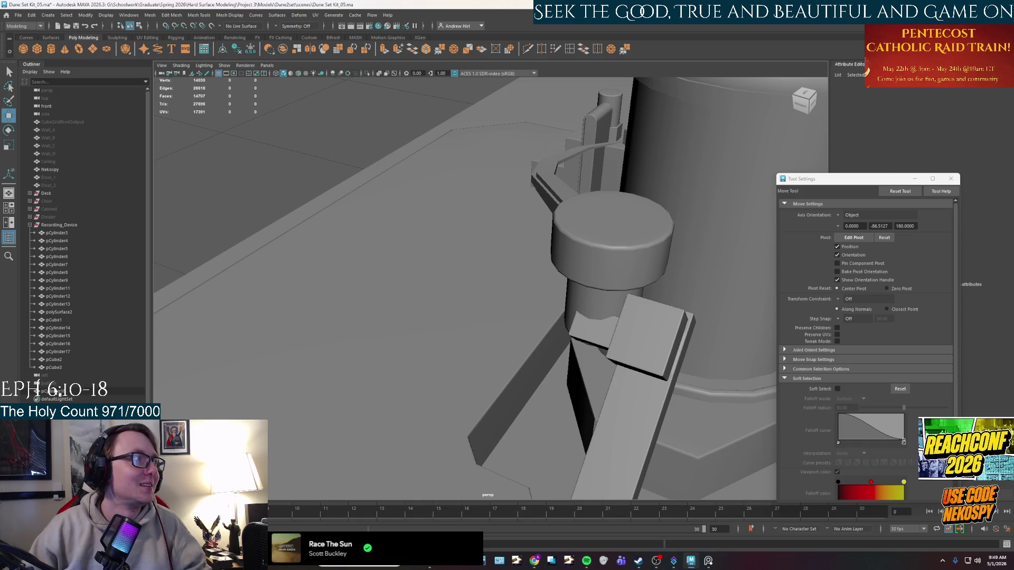
click(578, 419)
key(f)
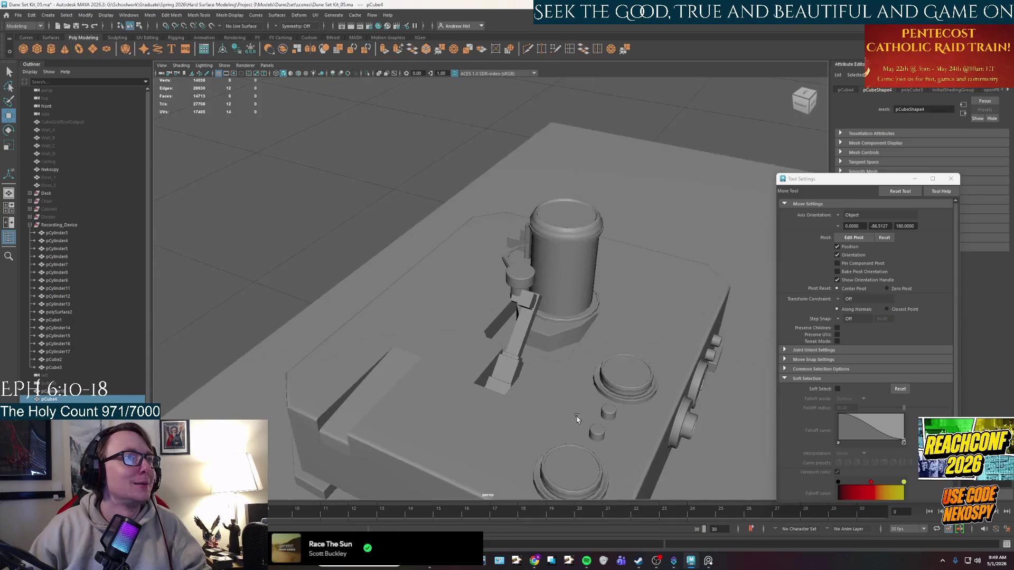
Step: Raise pCube4 and move it next to the cylinder's round cap
alt+drag(577, 420, 538, 267)
scroll(538, 270, down, 3)
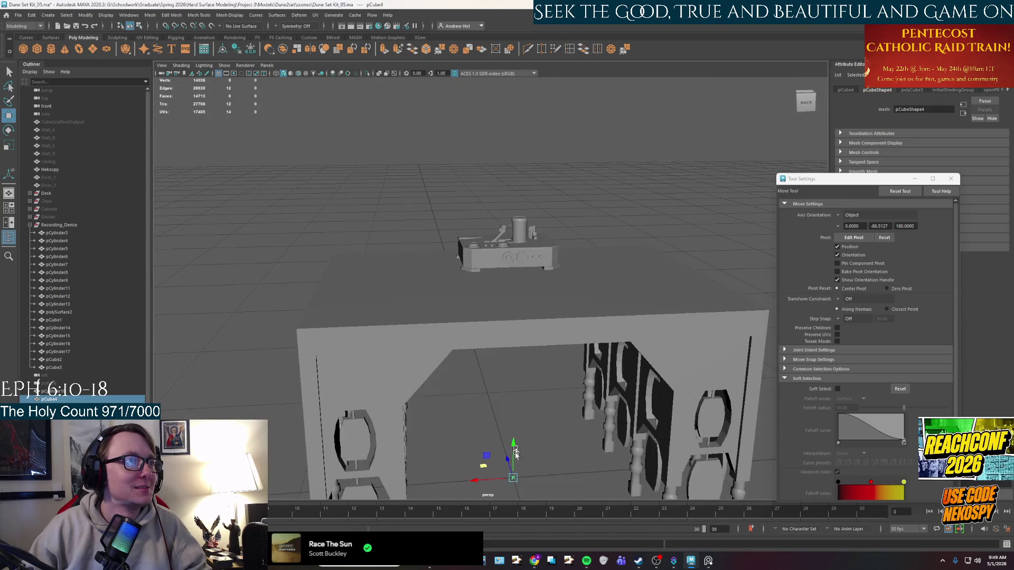
mouse_move(515, 449)
mouse_down()
mouse_move(501, 185)
mouse_move(577, 311)
mouse_move(527, 238)
mouse_up()
scroll(502, 194, up, 5)
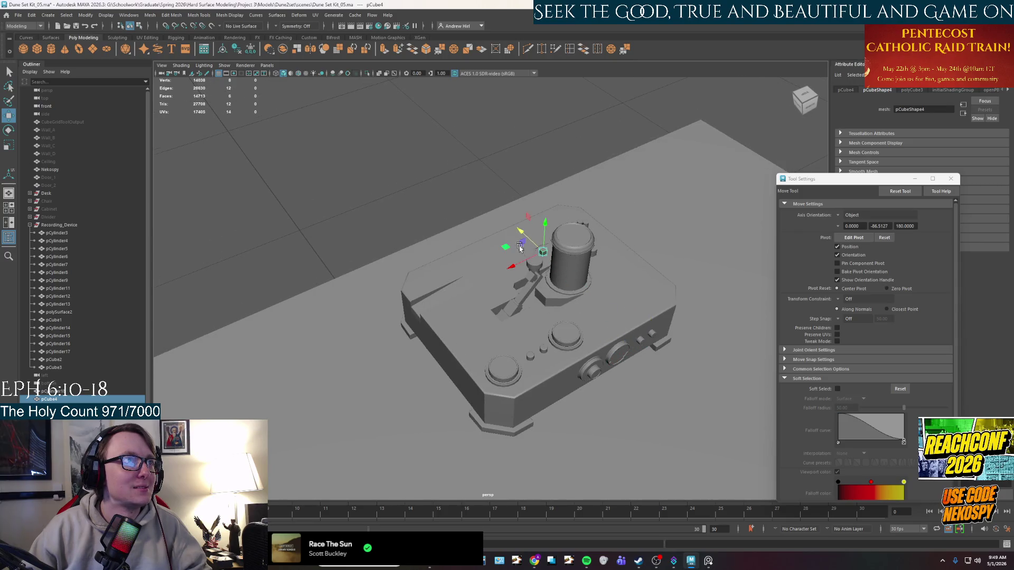
scroll(554, 255, up, 5)
mouse_move(653, 171)
mouse_down()
mouse_move(612, 257)
mouse_move(590, 273)
mouse_move(582, 226)
mouse_move(569, 263)
mouse_move(355, 298)
mouse_up()
Step: Scale the cube into a long, thin bar stretching across the round cap
key(r)
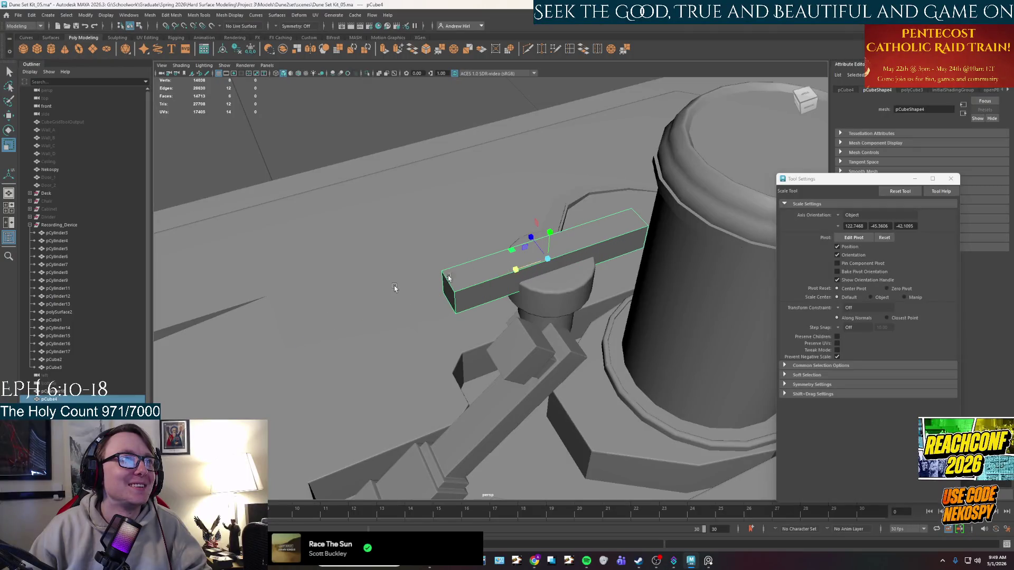
key(w)
mouse_move(527, 255)
mouse_down()
mouse_move(448, 286)
mouse_move(464, 286)
mouse_up()
key(r)
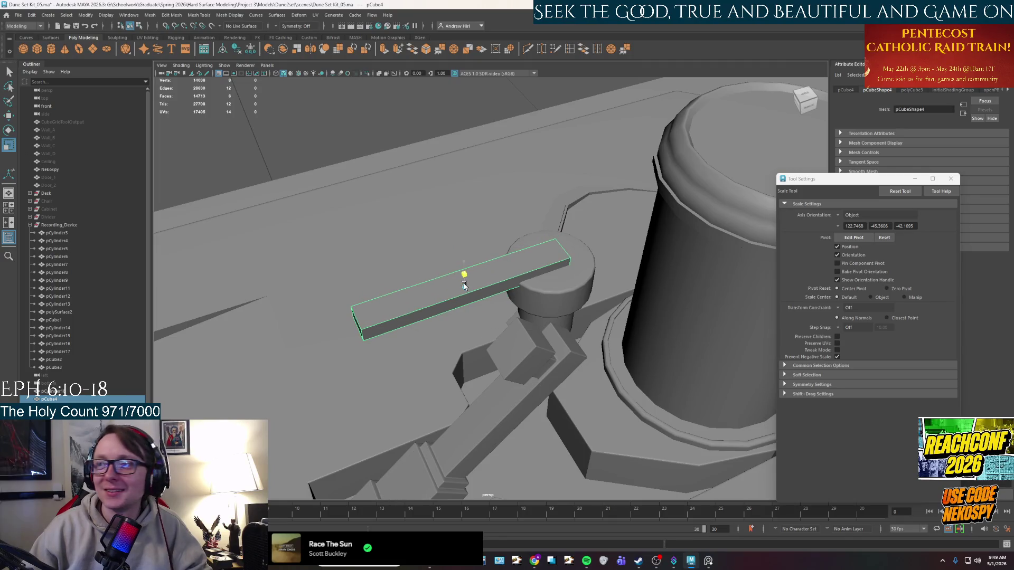
drag(464, 285, 464, 286)
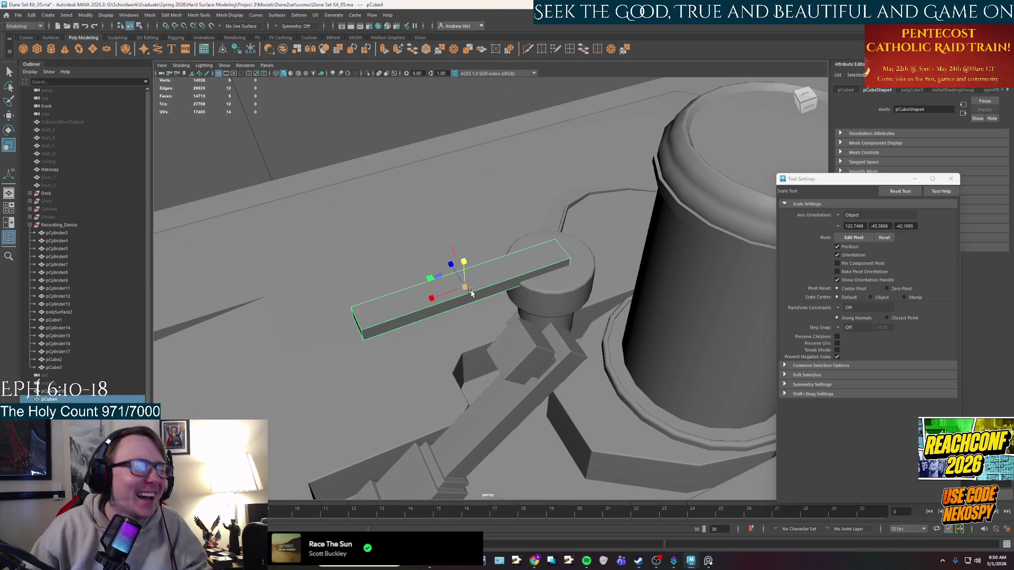
alt+drag(463, 328, 575, 149)
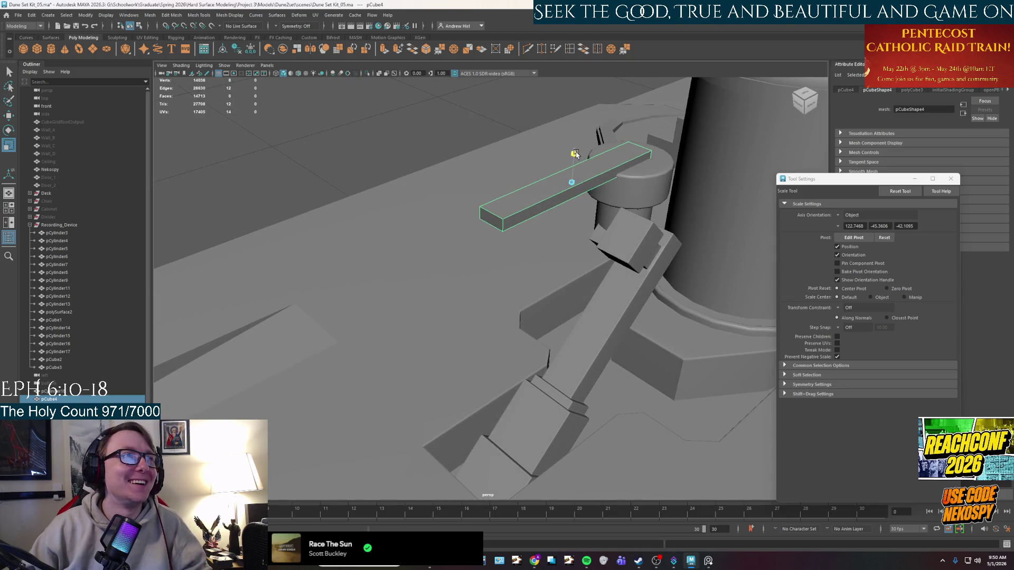
mouse_move(577, 164)
alt+mouse_down()
mouse_move(568, 204)
mouse_move(520, 224)
alt+mouse_up()
key(q)
Step: Insert several evenly spaced edge loops along the bar's length with the multiple-loops option
click(572, 49)
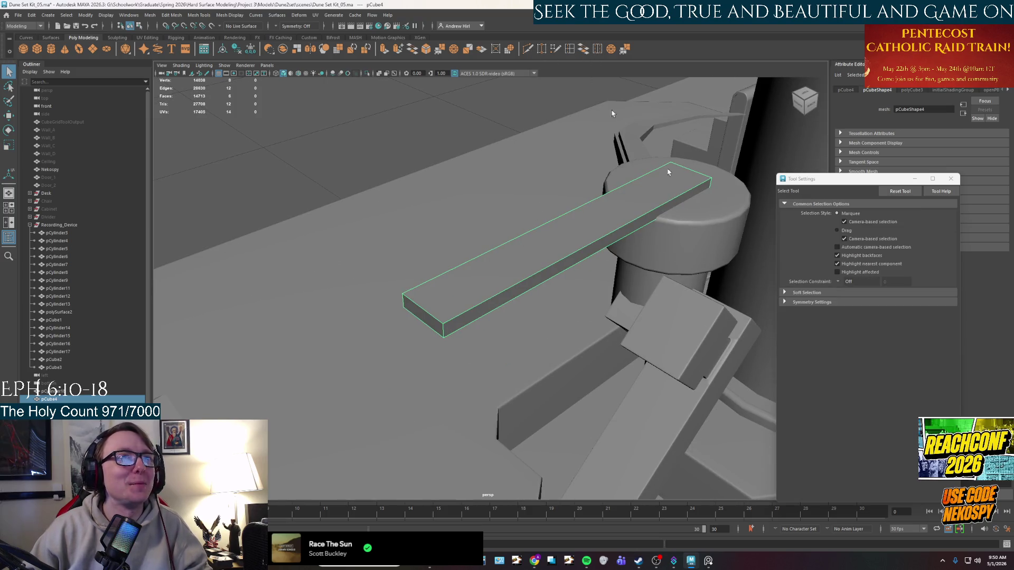
click(428, 315)
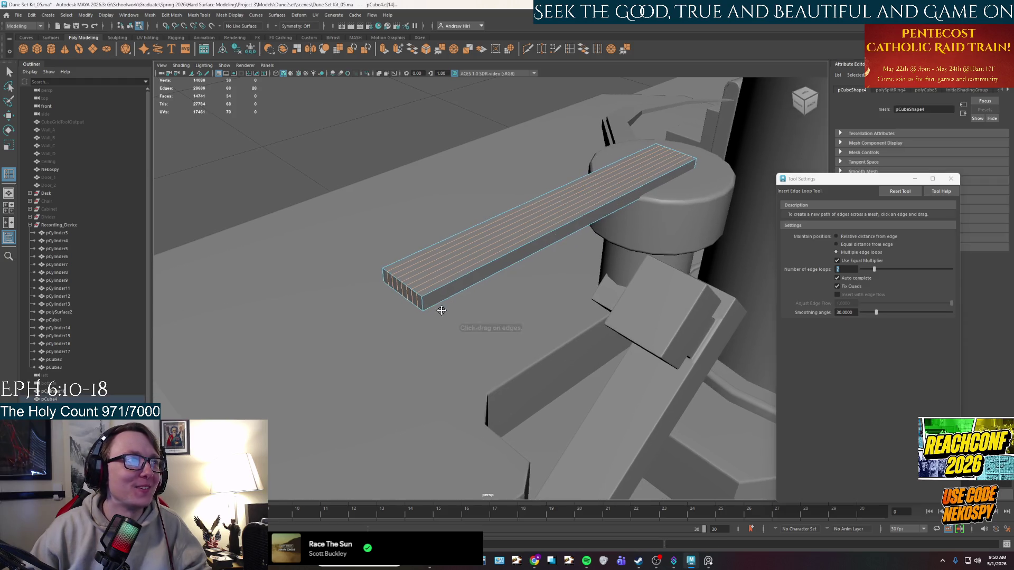
alt+middle_drag(429, 316, 427, 301)
mouse_move(426, 301)
alt+mouse_down()
mouse_move(441, 302)
mouse_move(416, 286)
mouse_move(581, 321)
alt+mouse_up()
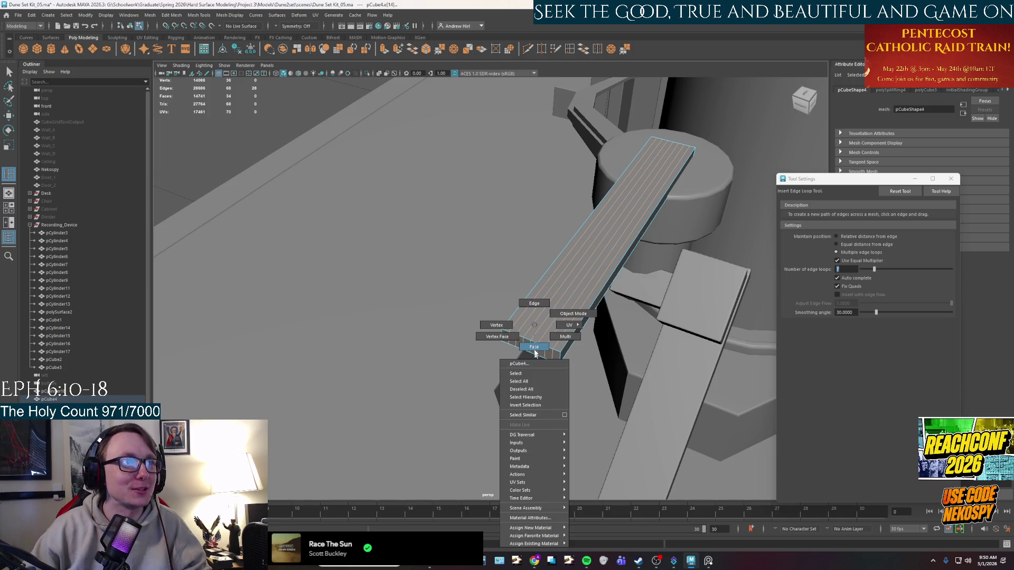
right_drag(530, 325, 533, 348)
mouse_move(534, 349)
alt+mouse_down()
mouse_move(661, 305)
mouse_move(569, 306)
alt+mouse_up()
Step: Return the bar to object mode, isolate it and frame it to inspect its end faces
right_drag(456, 262, 480, 252)
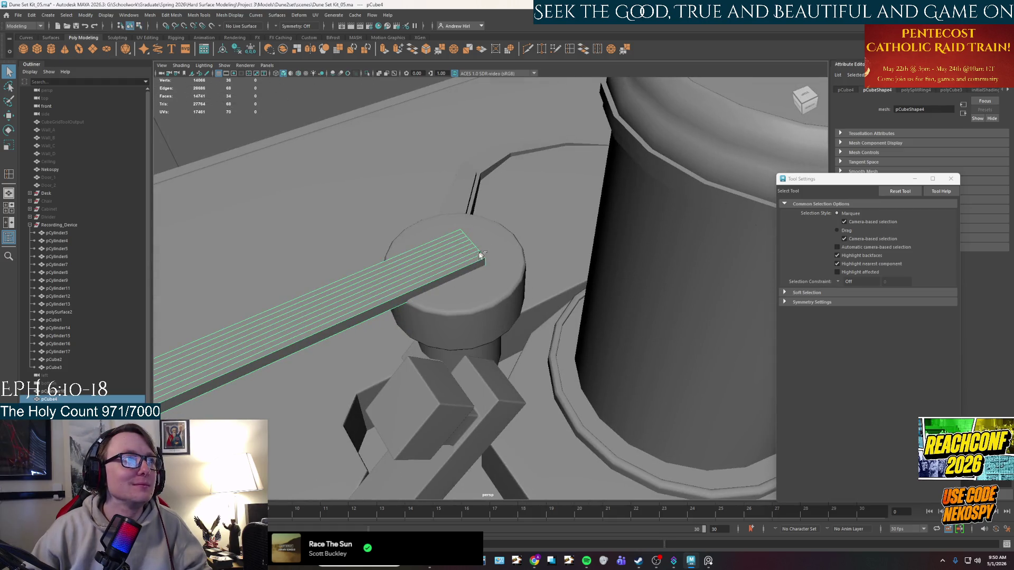
key(ctrl+1)
key(f)
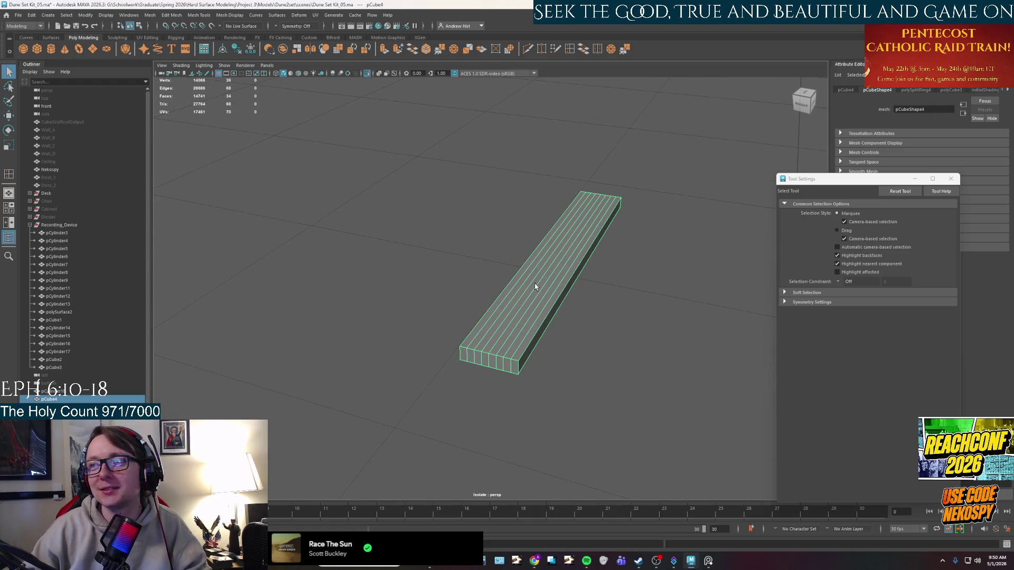
scroll(535, 286, up, 2)
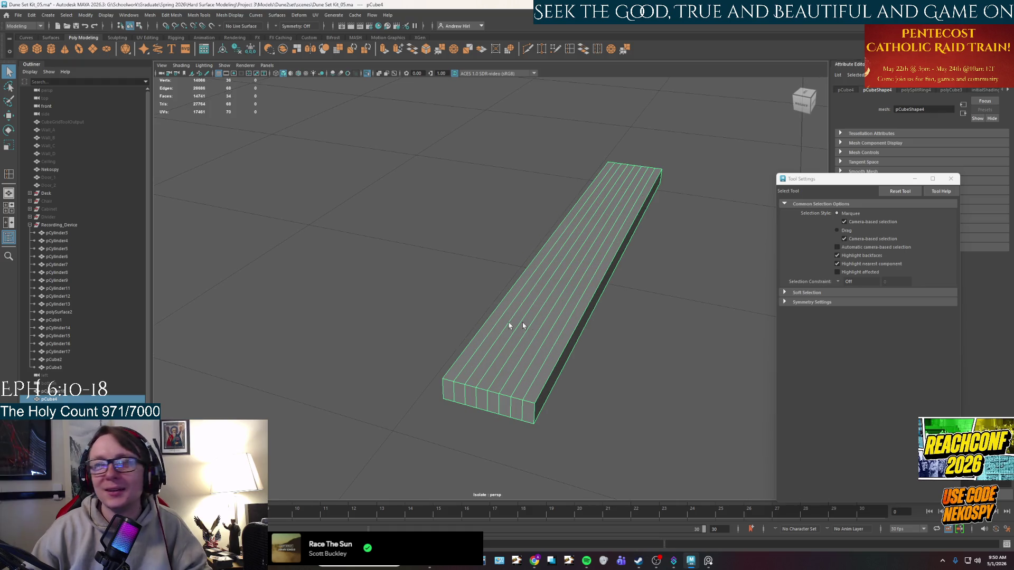
alt+drag(534, 325, 553, 362)
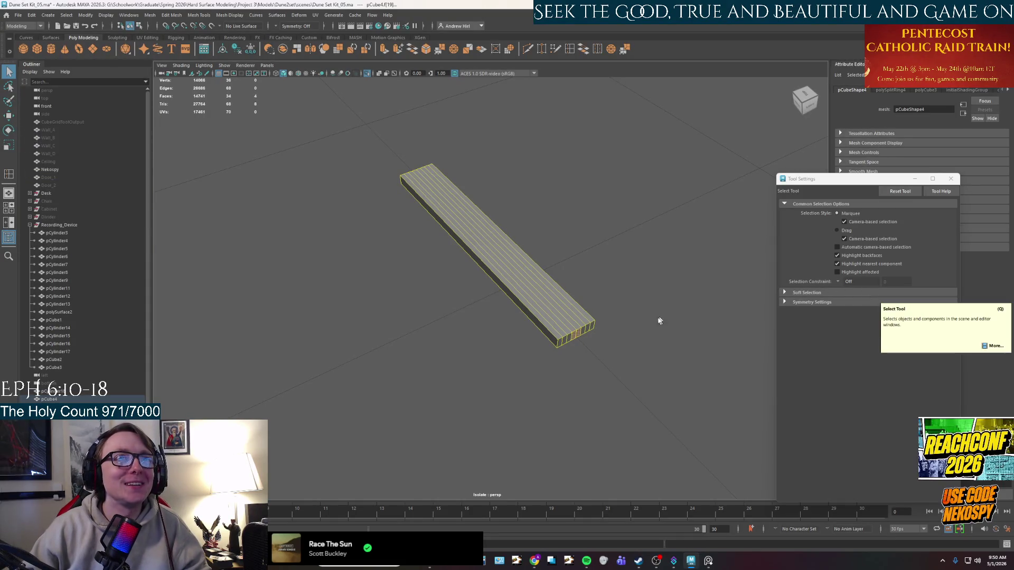
alt+drag(670, 254, 737, 326)
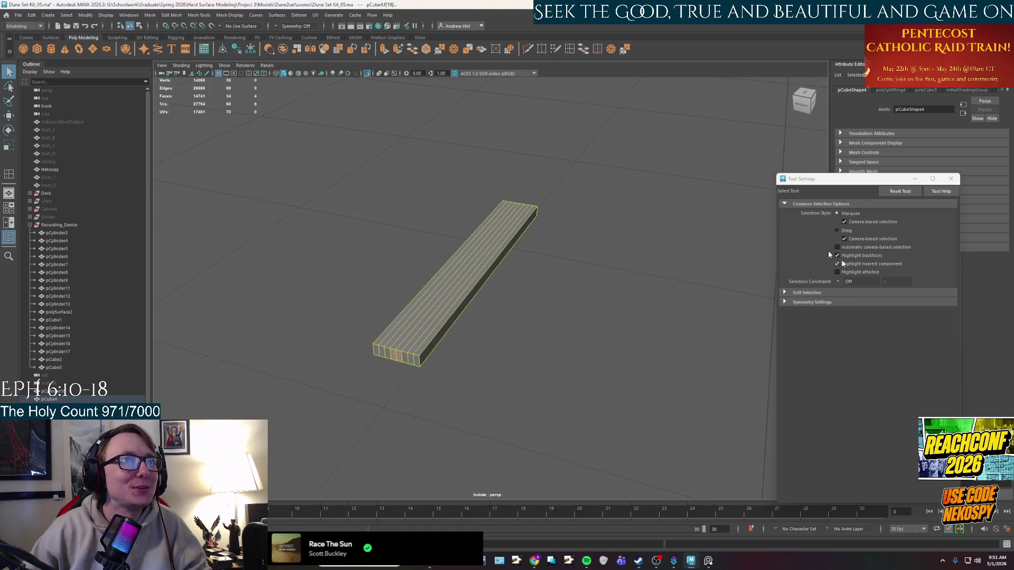
Step: Activate the Scale Tool with Soft Selection and settle on a 0.50 falloff radius
click(8, 146)
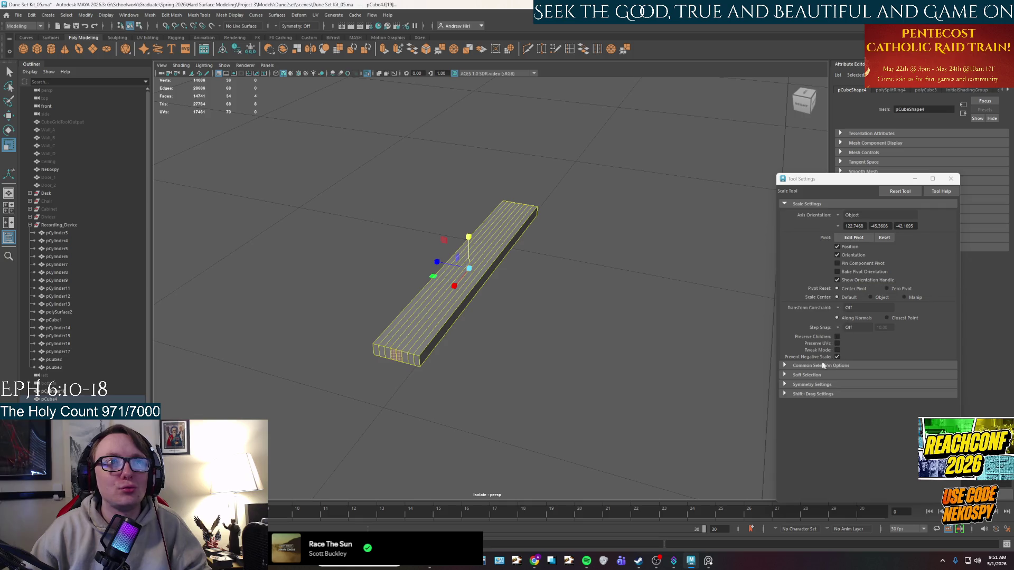
click(784, 375)
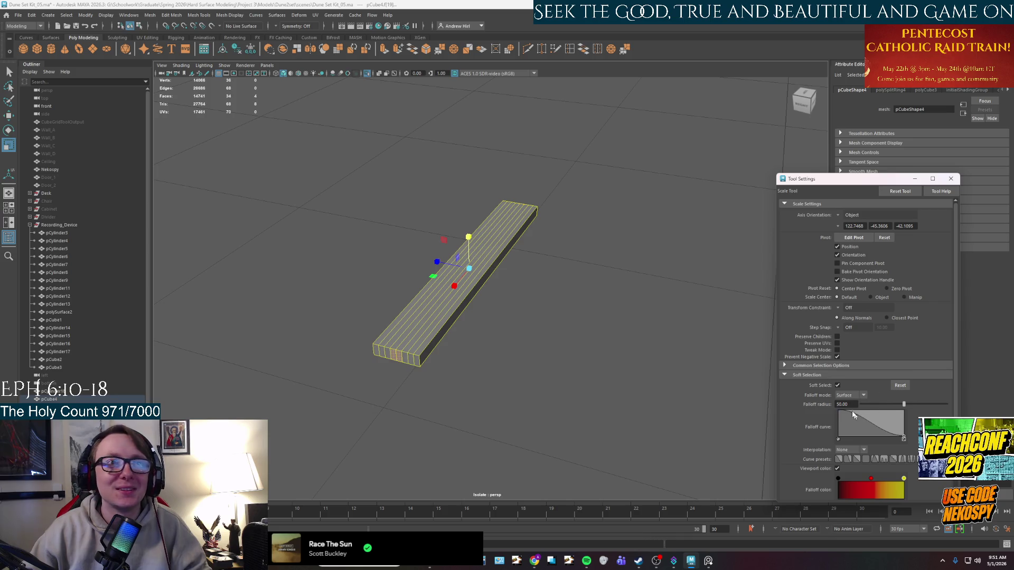
text(2)
key(Return)
text(1)
key(Return)
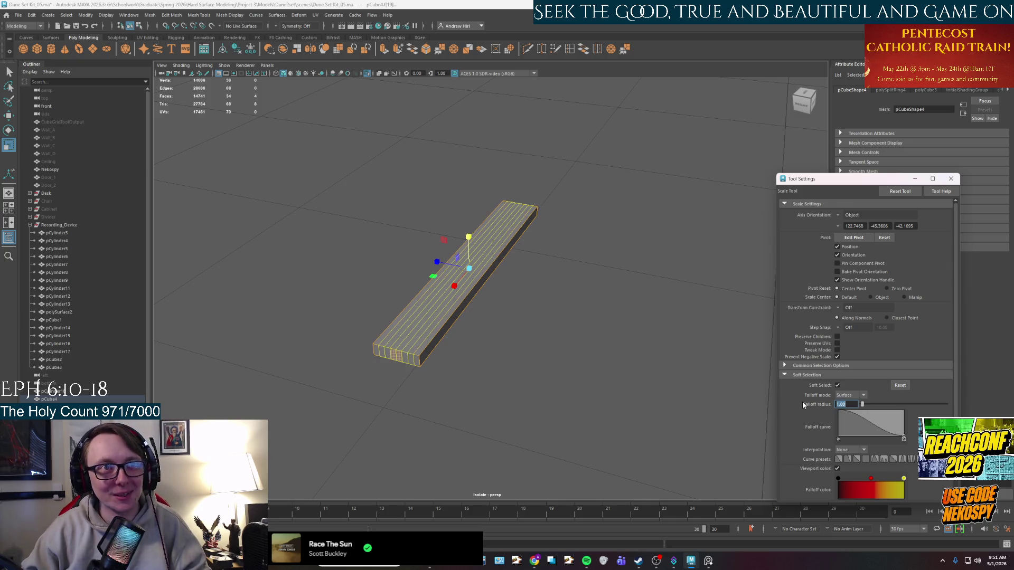
text(.5)
key(Return)
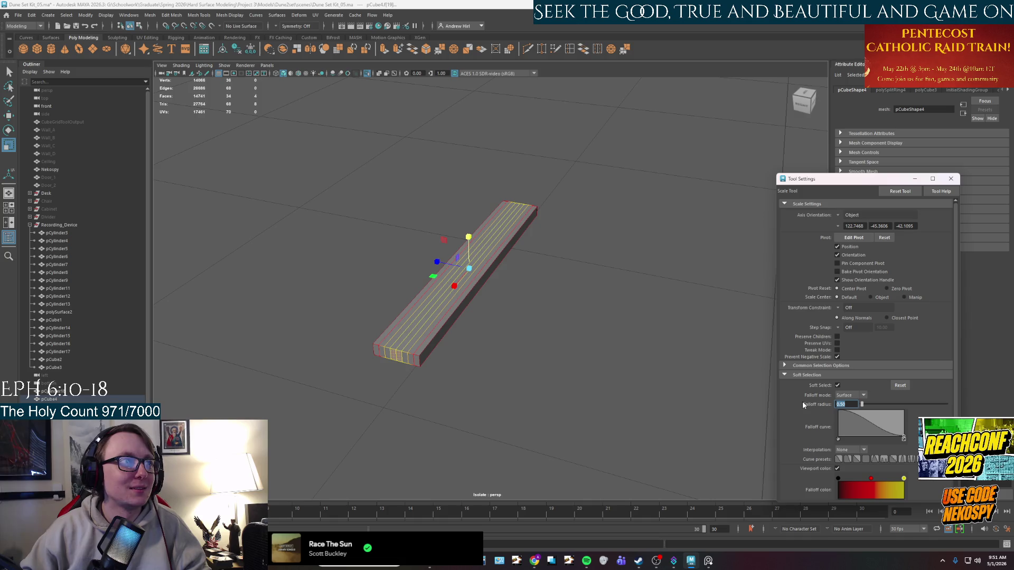
Step: Soft-scale the bar's end faces into rounded caps, undoing and retrying, then return to object mode
drag(471, 287, 451, 291)
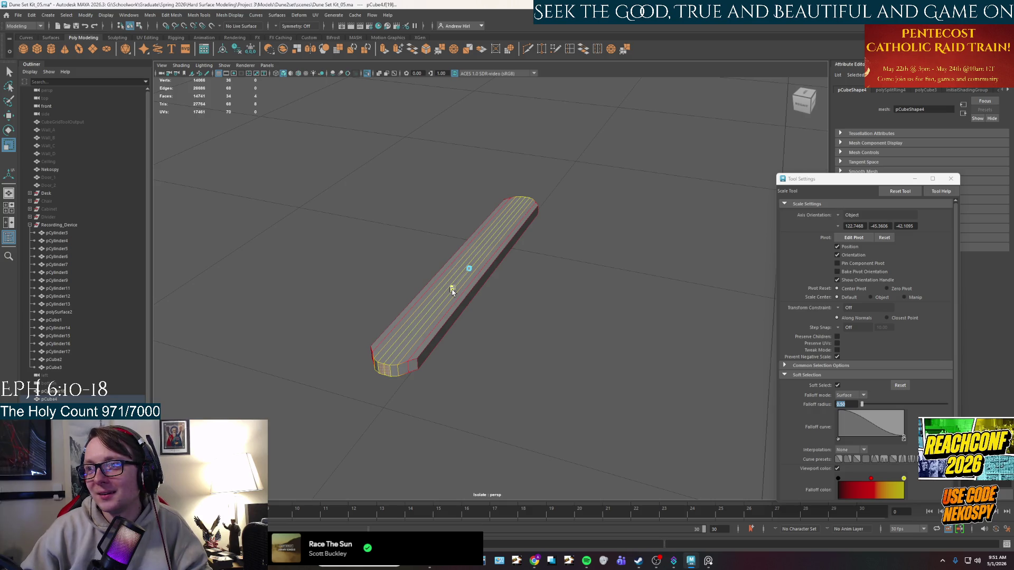
click(451, 291)
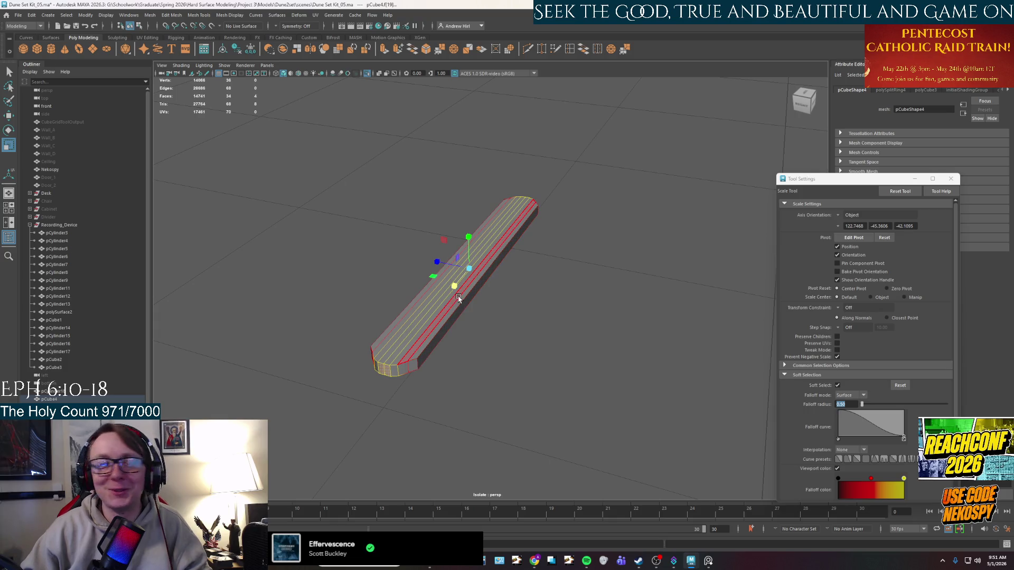
alt+drag(464, 306, 554, 309)
mouse_move(481, 389)
alt+mouse_down()
mouse_move(564, 360)
mouse_move(523, 370)
alt+mouse_up()
key(ctrl+z)
text(3)
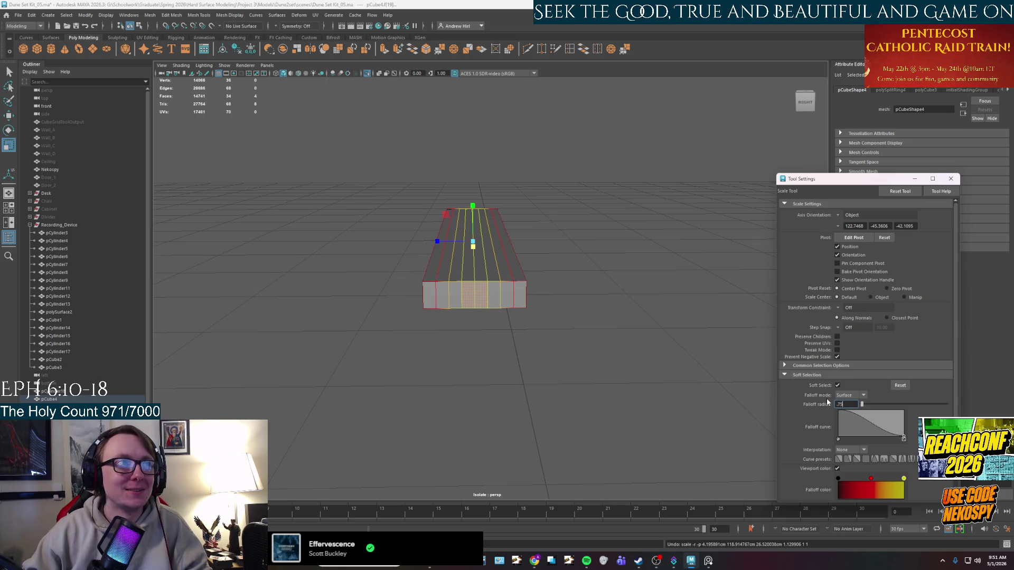
mouse_move(476, 269)
alt+mouse_down()
mouse_move(396, 262)
mouse_move(424, 254)
mouse_move(547, 273)
alt+mouse_up()
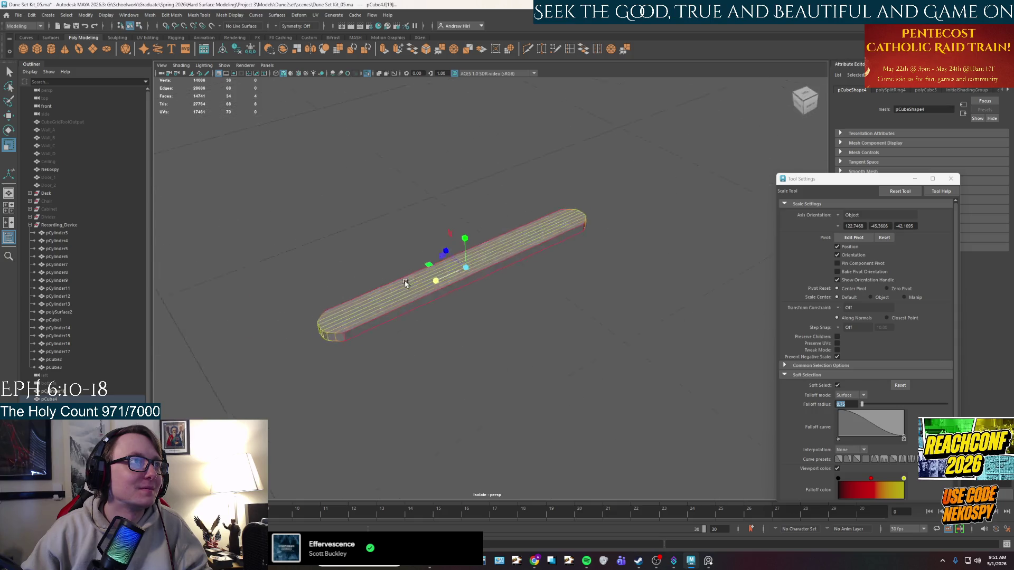
right_click(551, 272)
right_drag(550, 271, 603, 253)
Step: Restore the full scene around the rounded bar, then switch to the cat meme in Chrome
key(ctrl+z)
key(ctrl+1)
scroll(547, 253, up, 2)
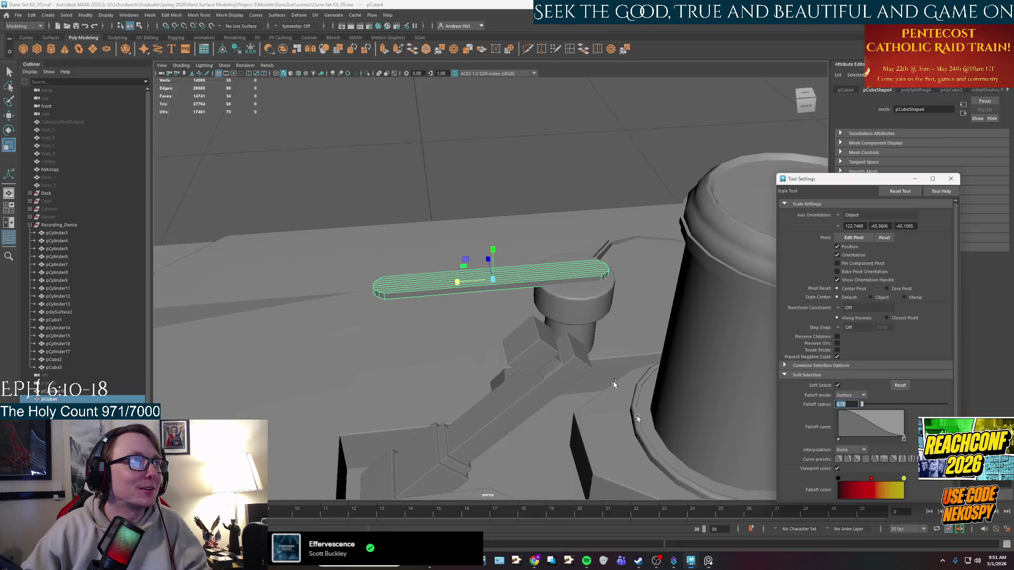
scroll(561, 309, up, 1)
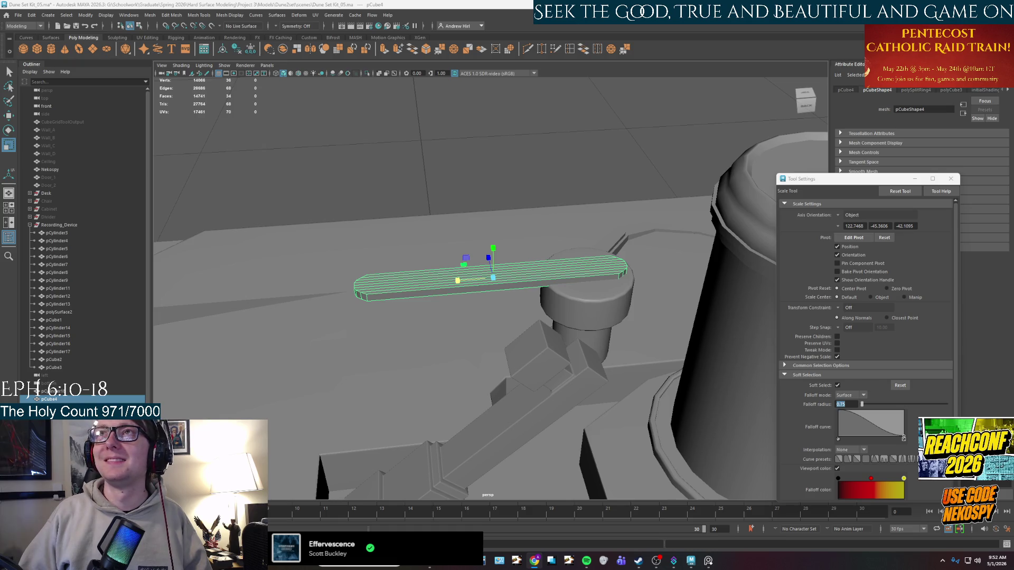
key(alt+Tab)
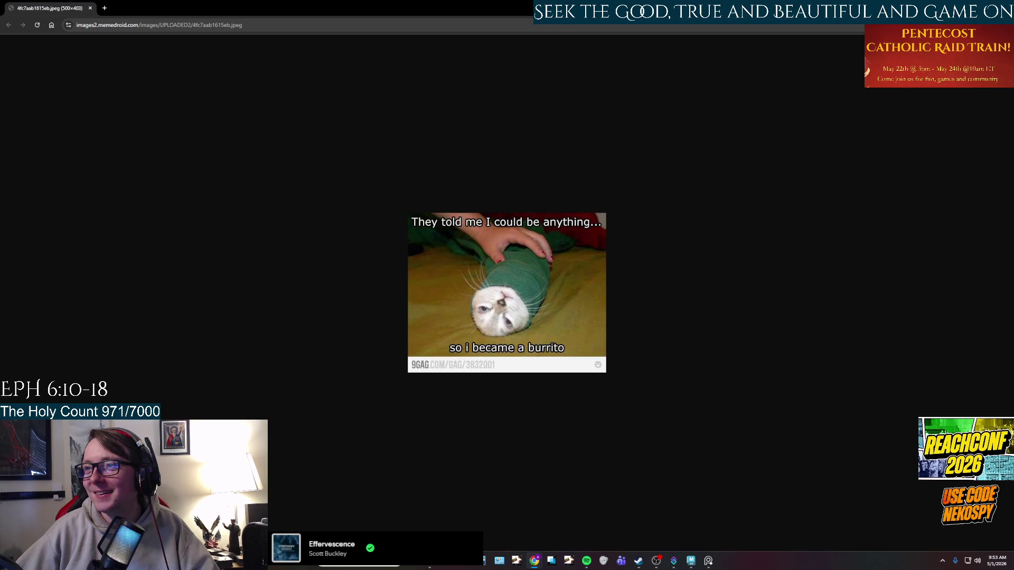
Step: Switch back from Chrome to the Maya scene with the rounded bar
key(alt+Tab)
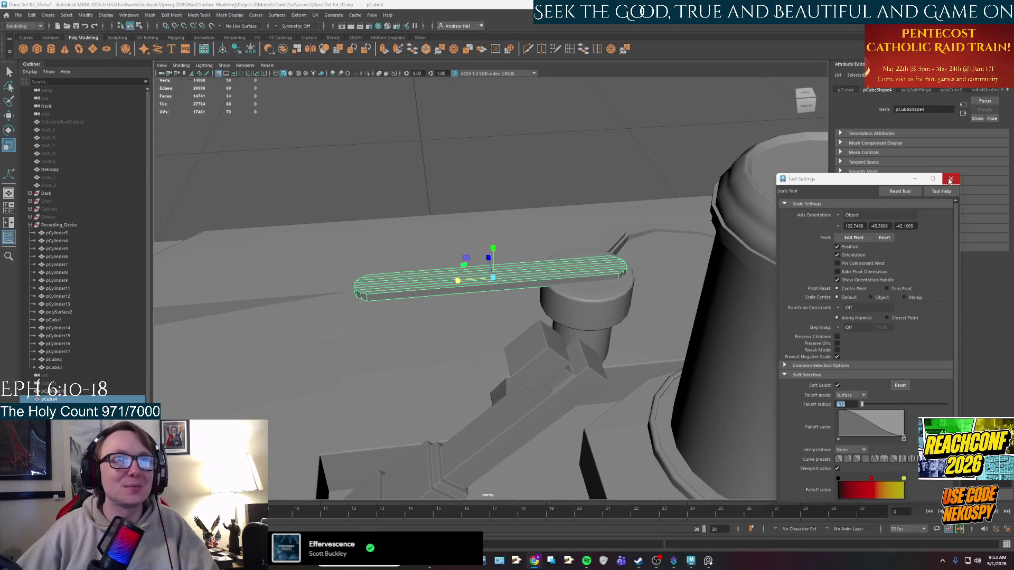
Step: Rotate the bar so it lies flat over the cylinder's cap
click(951, 178)
mouse_move(702, 238)
middle_down()
mouse_move(675, 273)
mouse_move(555, 294)
middle_up()
key(e)
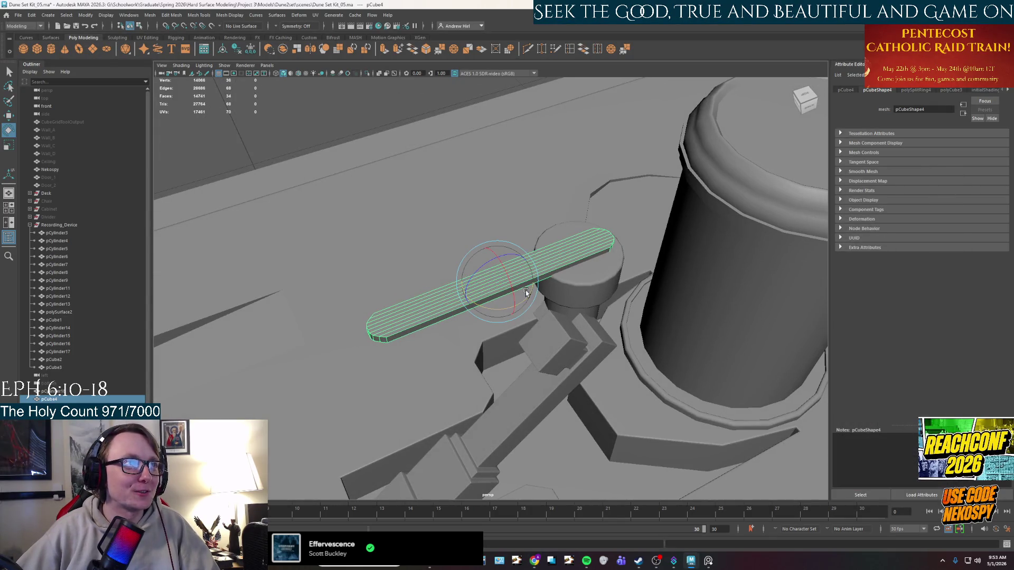
mouse_move(508, 310)
mouse_down()
mouse_move(513, 303)
mouse_move(476, 282)
mouse_move(510, 225)
mouse_move(669, 294)
mouse_move(433, 299)
mouse_up()
key(w)
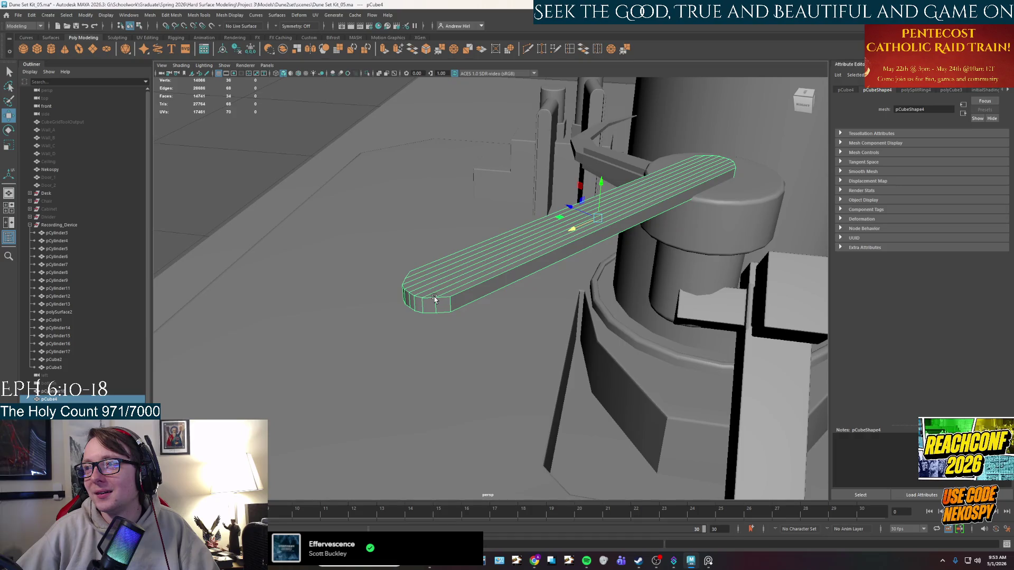
Step: Select the faces at the bar's rounded end in face mode
alt+drag(425, 312, 451, 307)
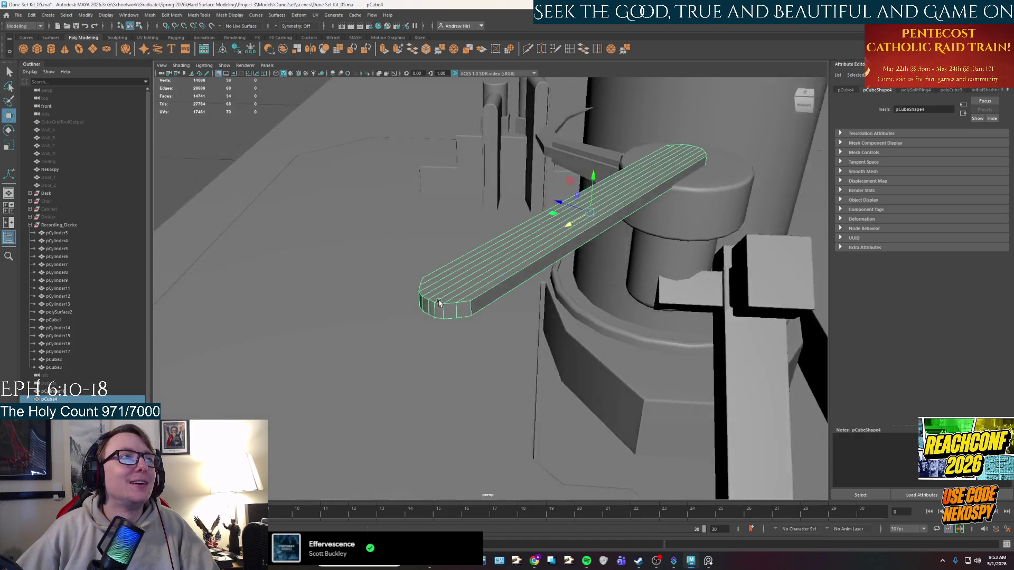
right_drag(452, 305, 490, 309)
click(490, 309)
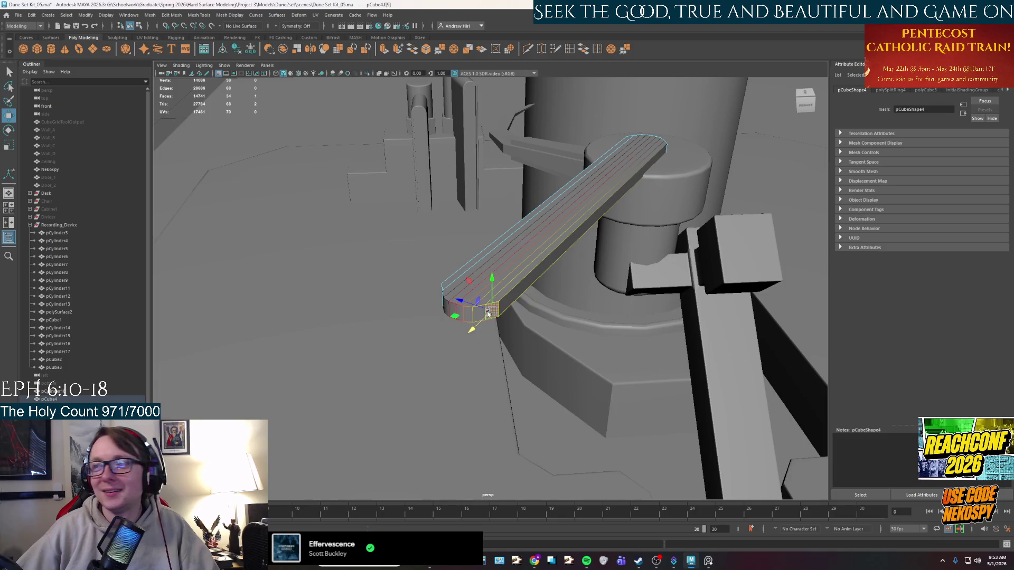
mouse_move(492, 335)
alt+mouse_down()
mouse_move(511, 297)
mouse_move(495, 312)
alt+mouse_up()
click(511, 298)
Step: Slide the end faces inward to shorten the bar, then pan across the plank and base
key(r)
key(e)
key(r)
key(w)
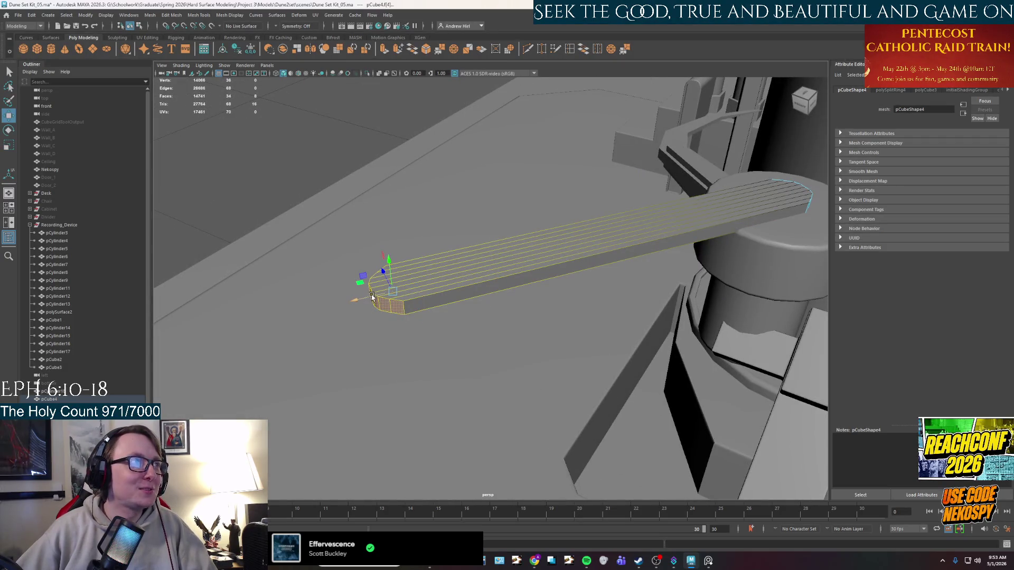
mouse_move(382, 299)
mouse_down()
mouse_move(515, 274)
mouse_move(373, 307)
mouse_move(466, 299)
mouse_move(492, 320)
mouse_up()
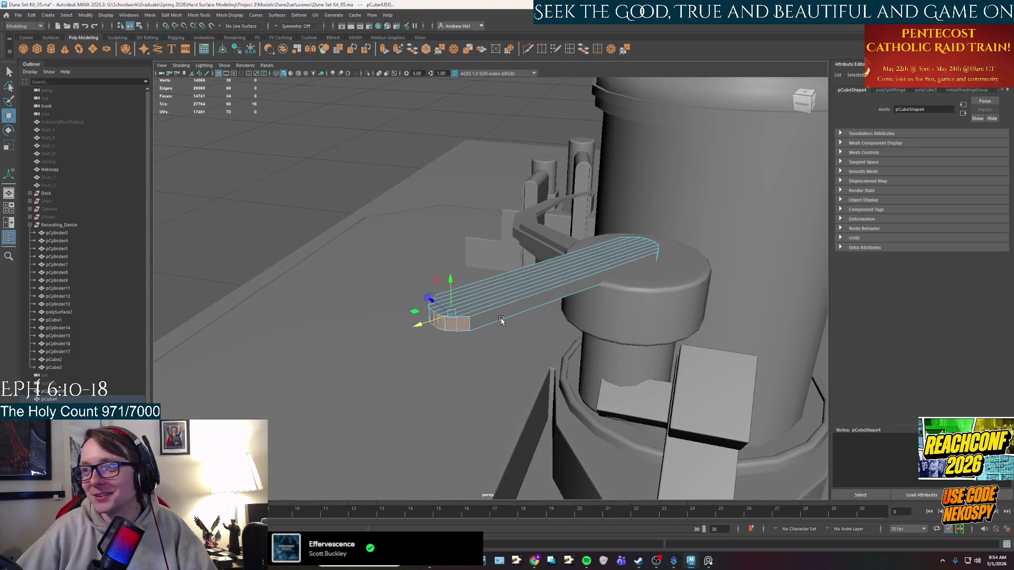
alt+middle_drag(502, 321, 525, 299)
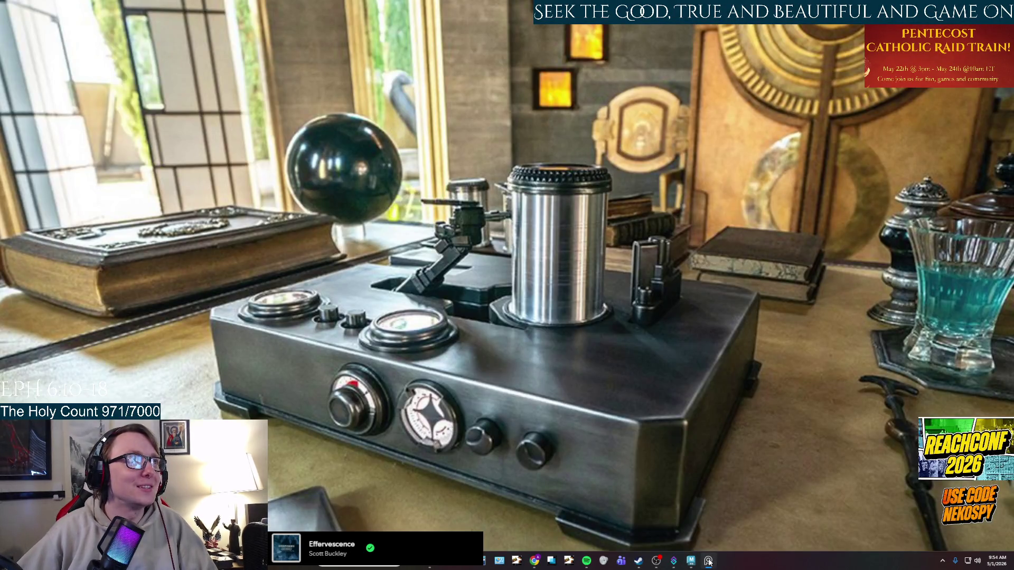
Step: Return from the reference photo, select the plank as a whole object and frame it level from the side
key(alt+Tab)
alt+drag(539, 373, 560, 393)
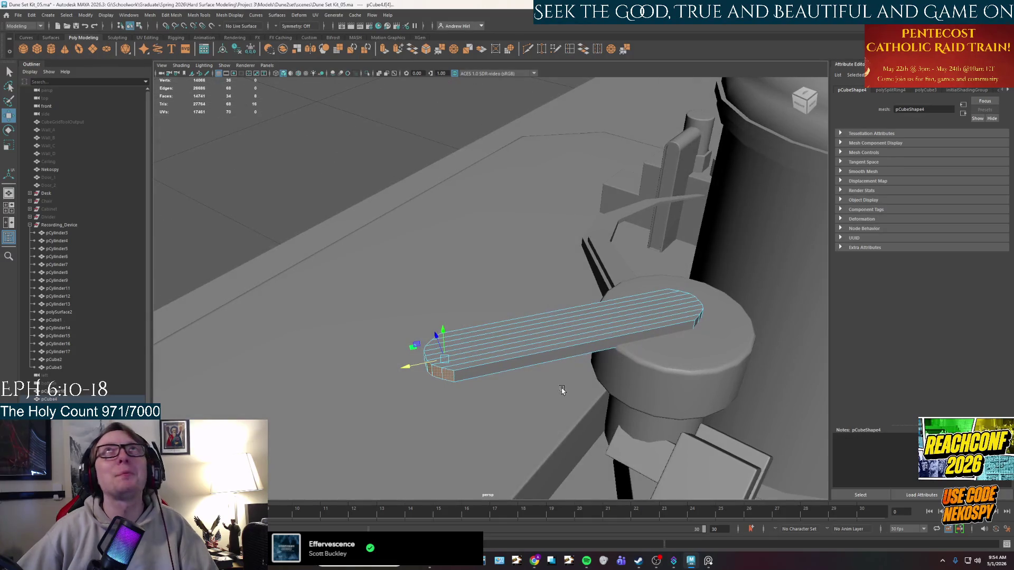
mouse_move(546, 324)
right_down()
mouse_move(582, 361)
mouse_move(587, 314)
right_up()
key(r)
key(w)
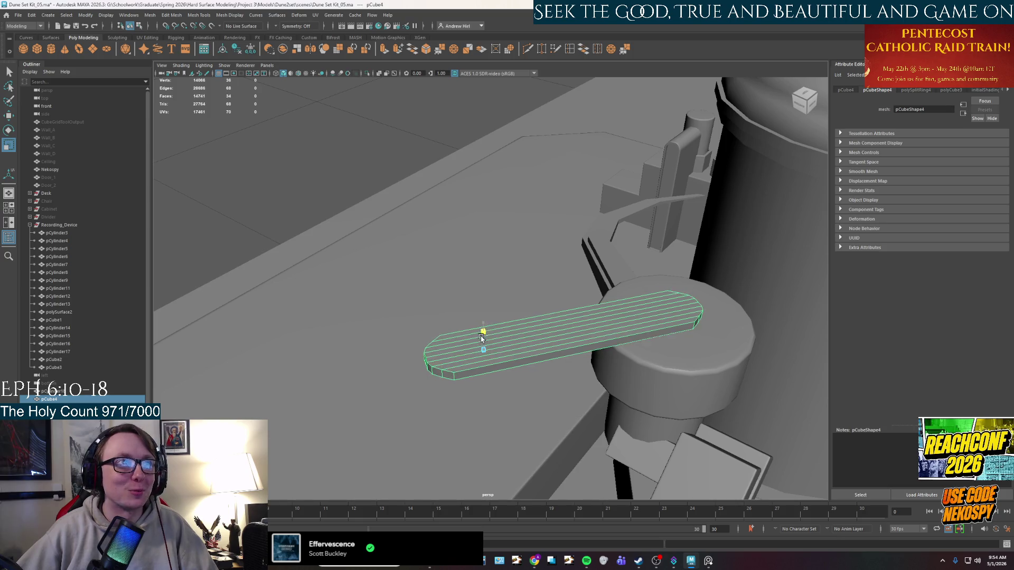
mouse_move(482, 337)
alt+mouse_down()
mouse_move(477, 306)
mouse_move(553, 328)
alt+mouse_up()
scroll(524, 338, up, 3)
right_drag(524, 338, 532, 309)
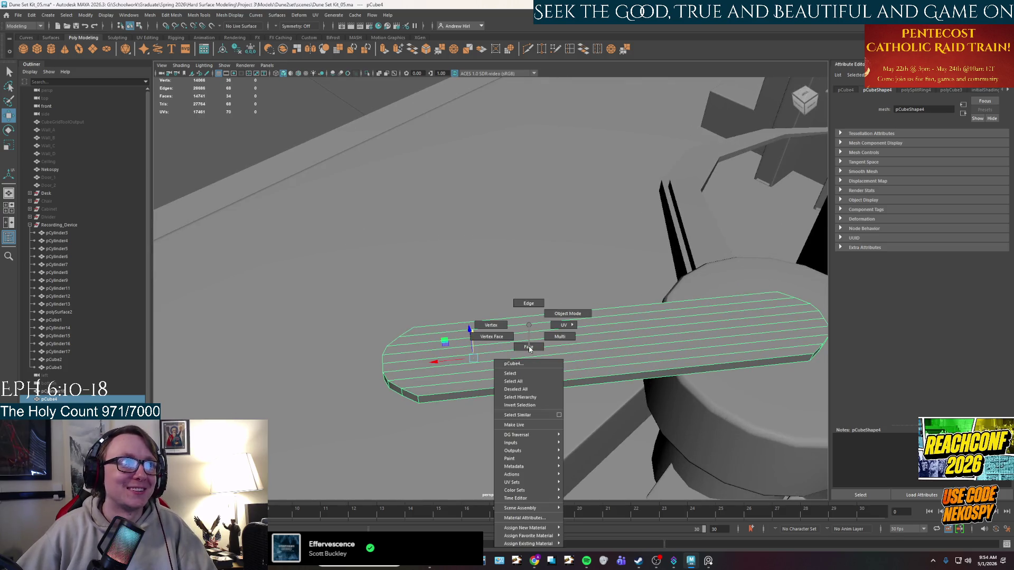
Step: Insert a first new edge loop across the plank with the Multi-Cut tool
click(533, 308)
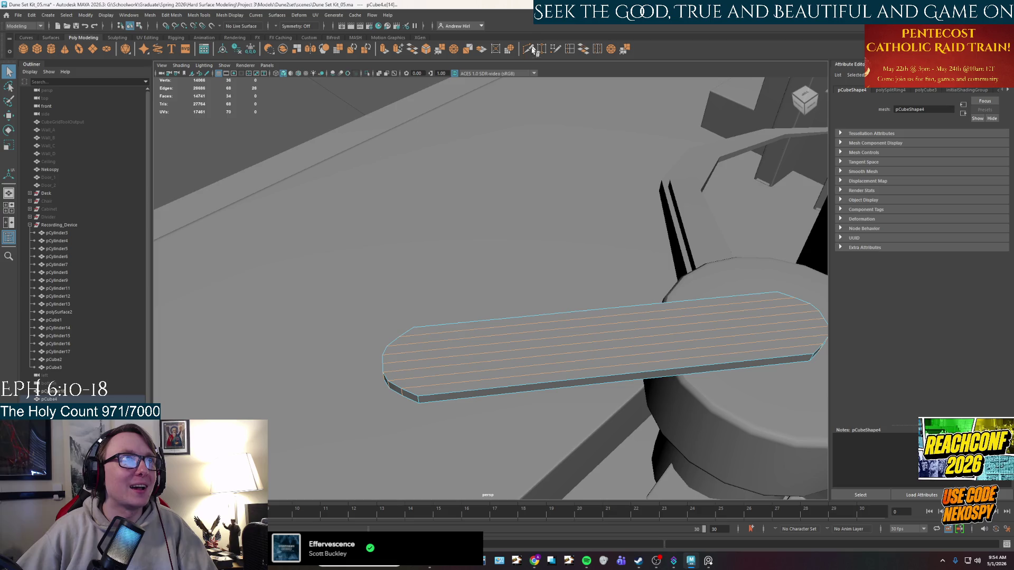
click(584, 49)
click(568, 49)
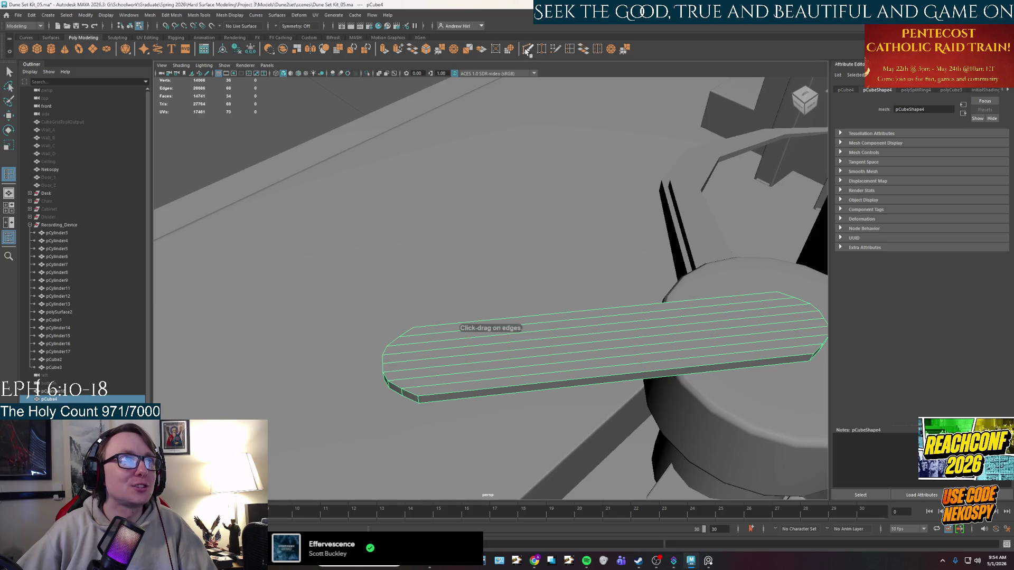
ctrl+drag(615, 342, 624, 329)
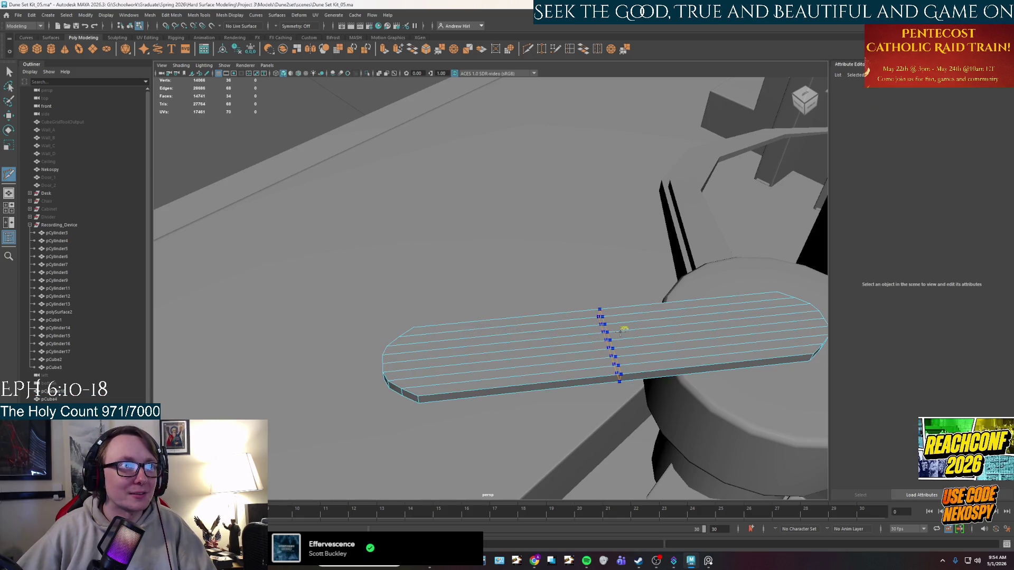
ctrl+click(625, 328)
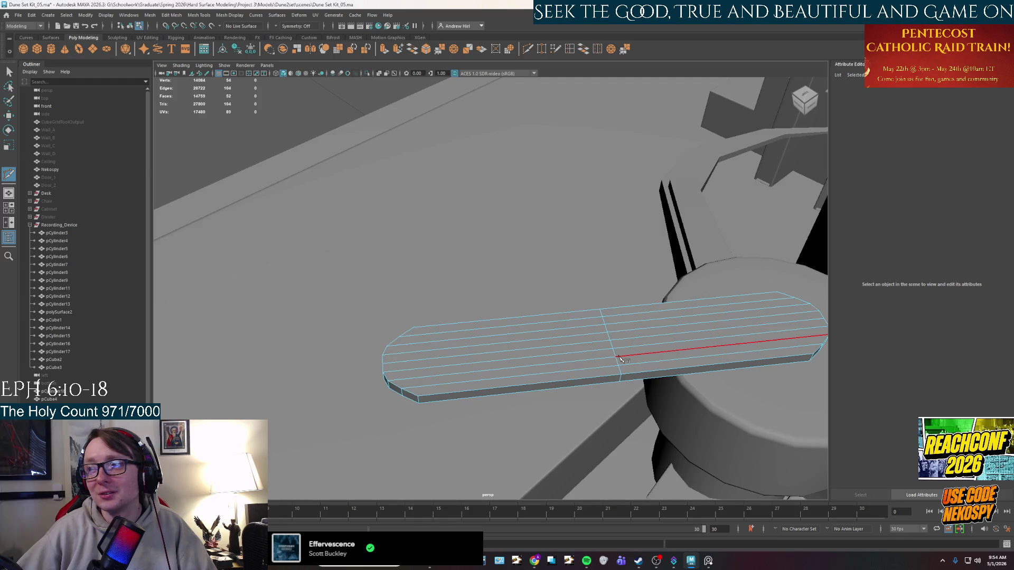
alt+middle_drag(621, 359, 610, 339)
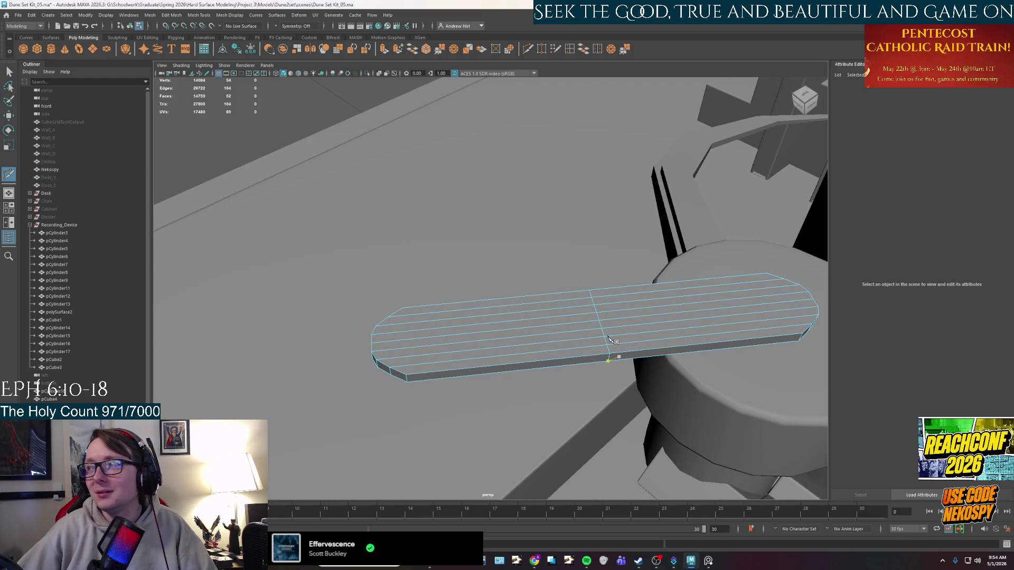
Step: Cut two more edge loops across the plank, checking against the reference image
click(604, 338)
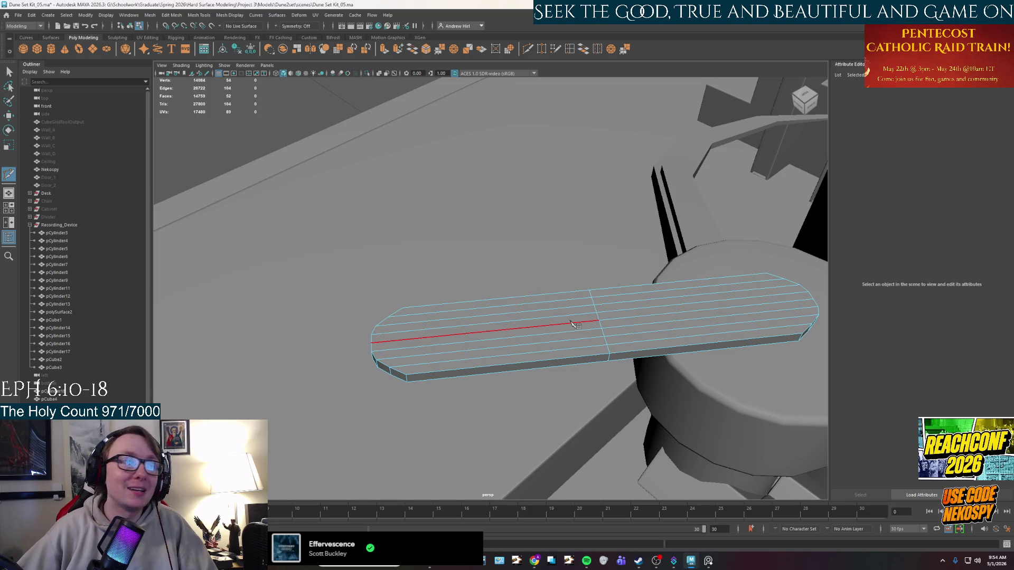
click(564, 321)
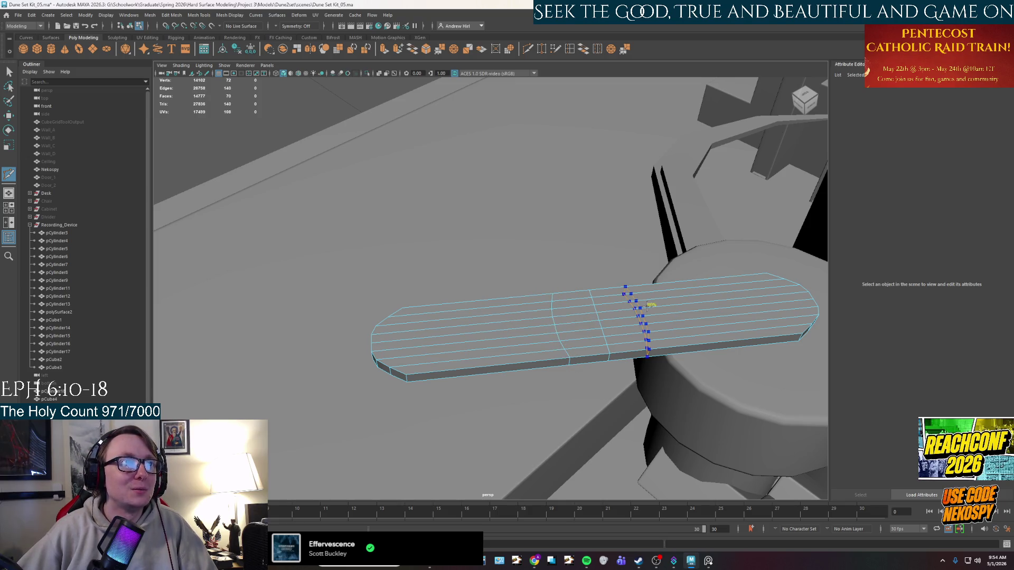
alt+drag(606, 342, 596, 358)
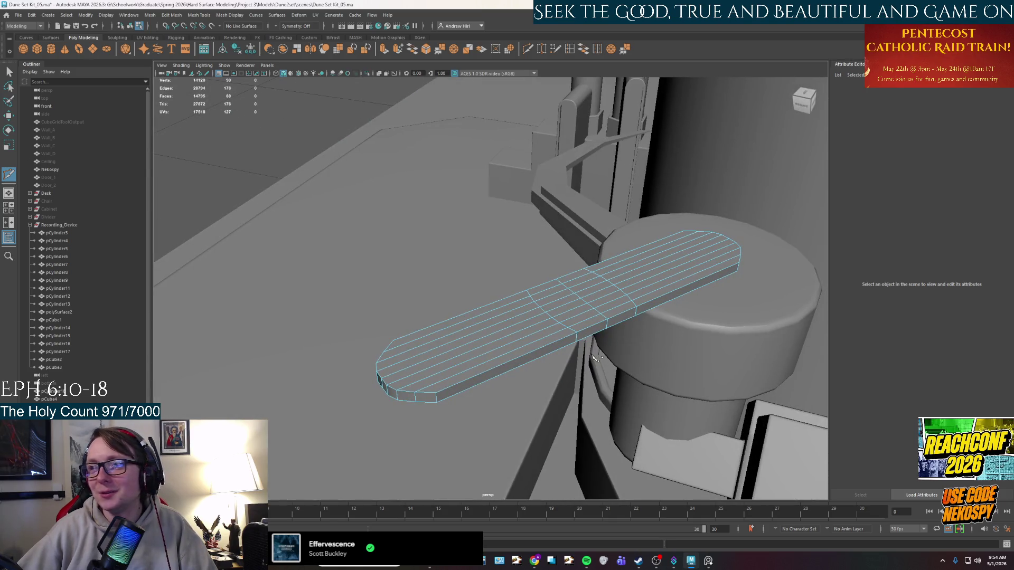
click(597, 360)
click(716, 561)
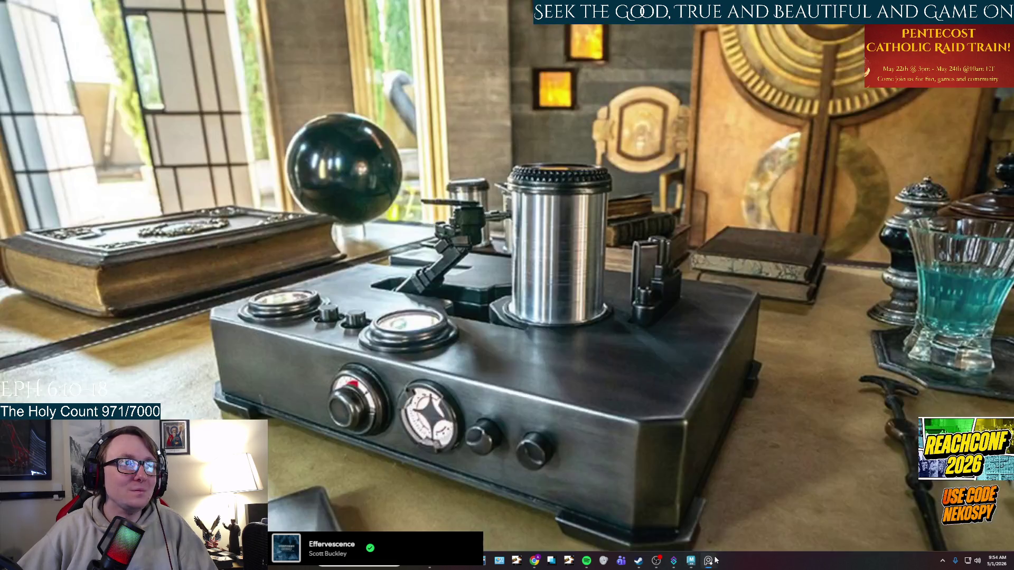
click(691, 561)
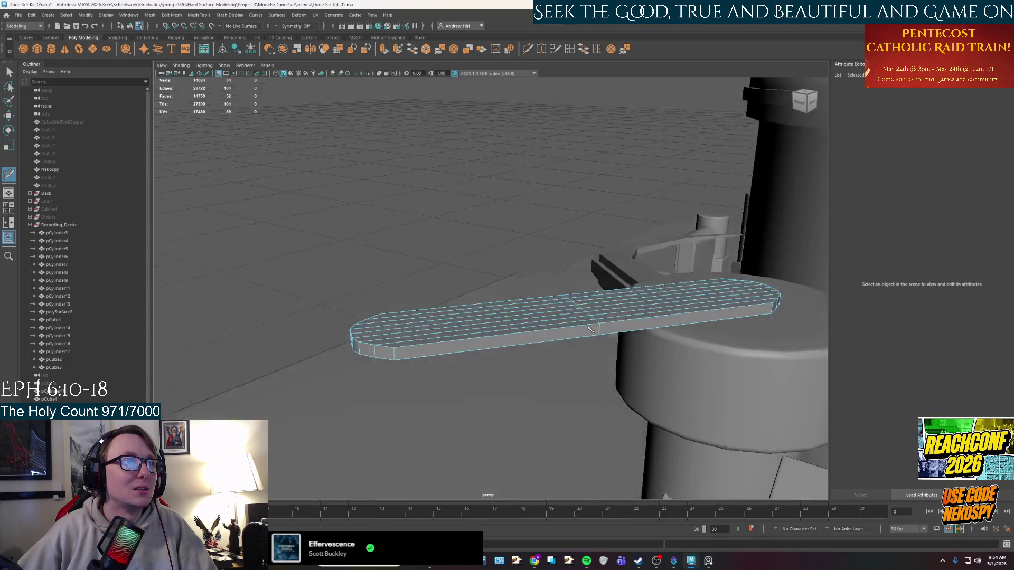
Step: Switch the plank to face mode and select a strip of its top faces
alt+drag(507, 334, 567, 287)
right_drag(567, 287, 569, 316)
alt+drag(569, 316, 525, 248)
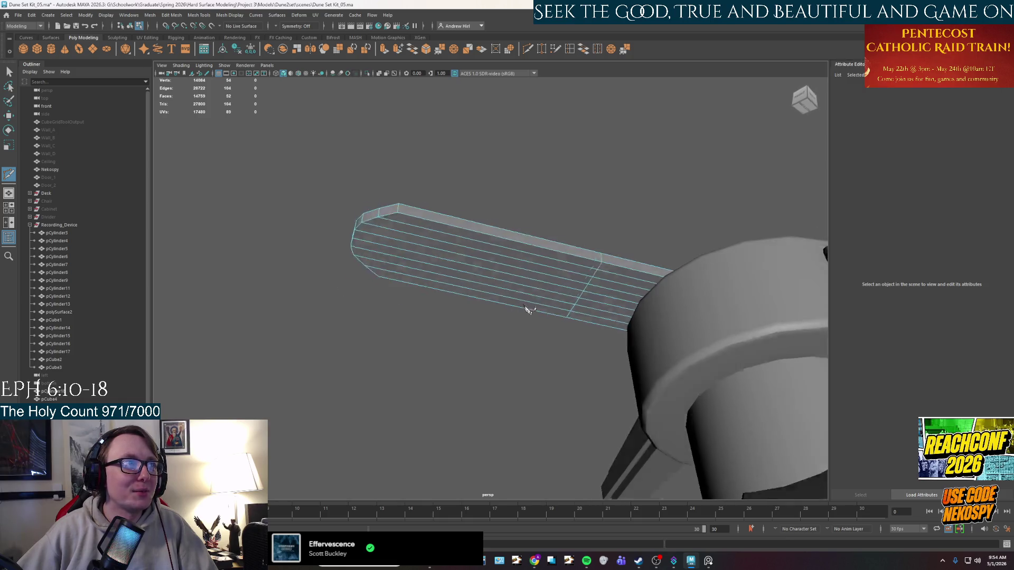
click(527, 245)
key(Down)
key(Down)
Step: Select the top face strips of the plank, leaving out the right-hand strips
click(575, 244)
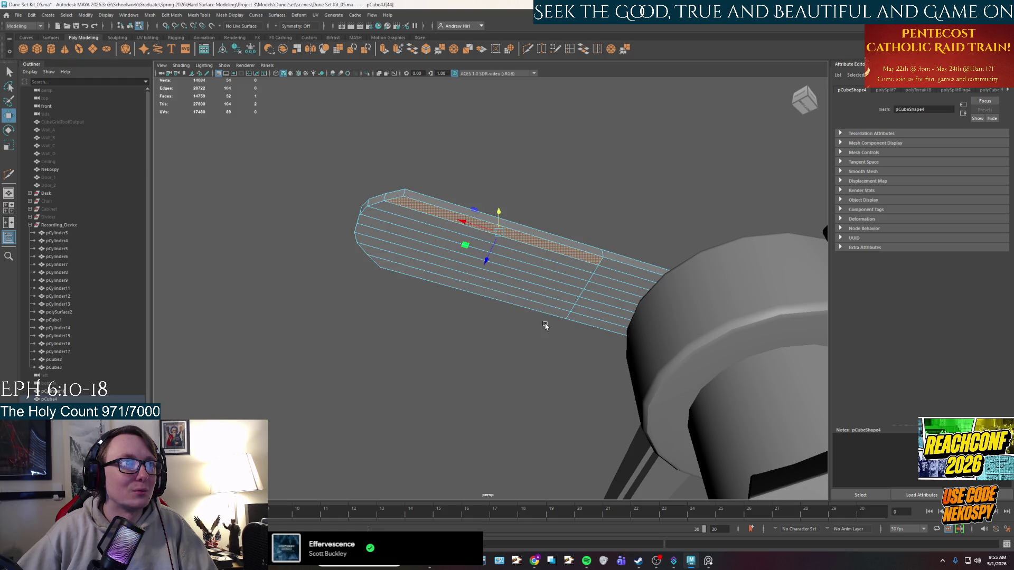
shift+double_click(551, 315)
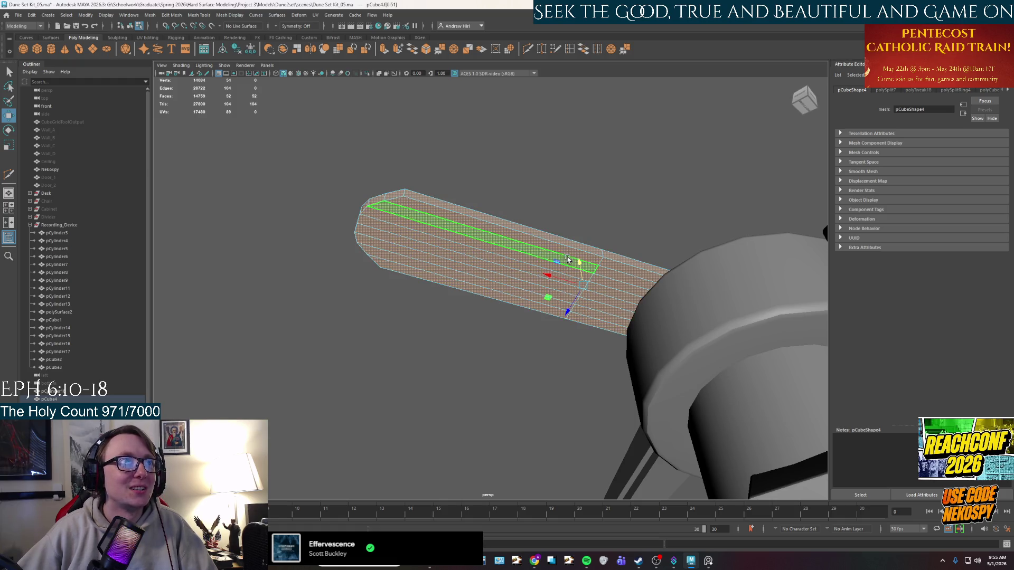
shift+double_click(562, 316)
shift+double_click(590, 305)
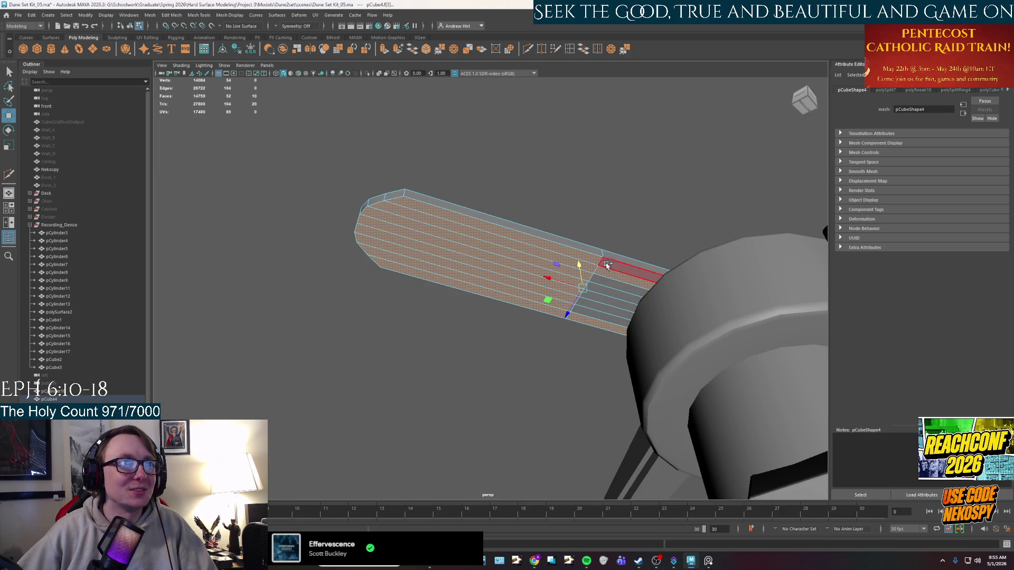
shift+double_click(597, 298)
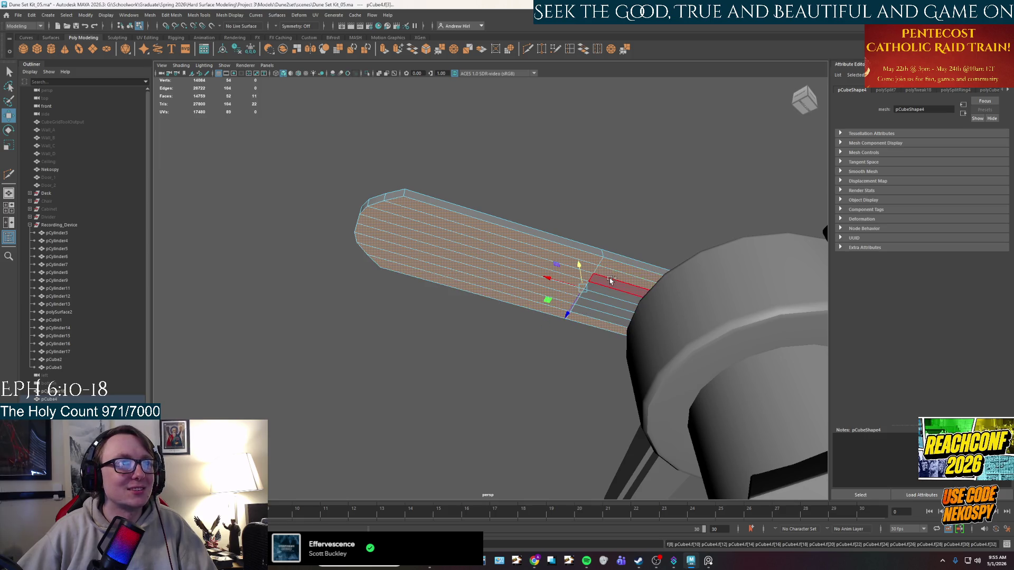
alt+drag(585, 315, 579, 392)
key(F8)
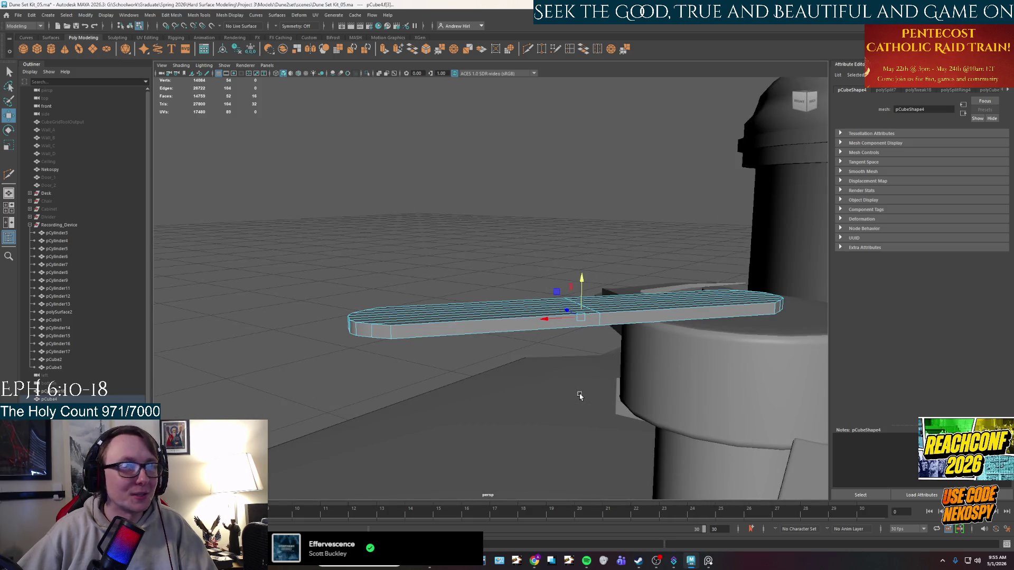
Step: Extrude the selected top faces and scale them inward to form a border
key(ctrl+e)
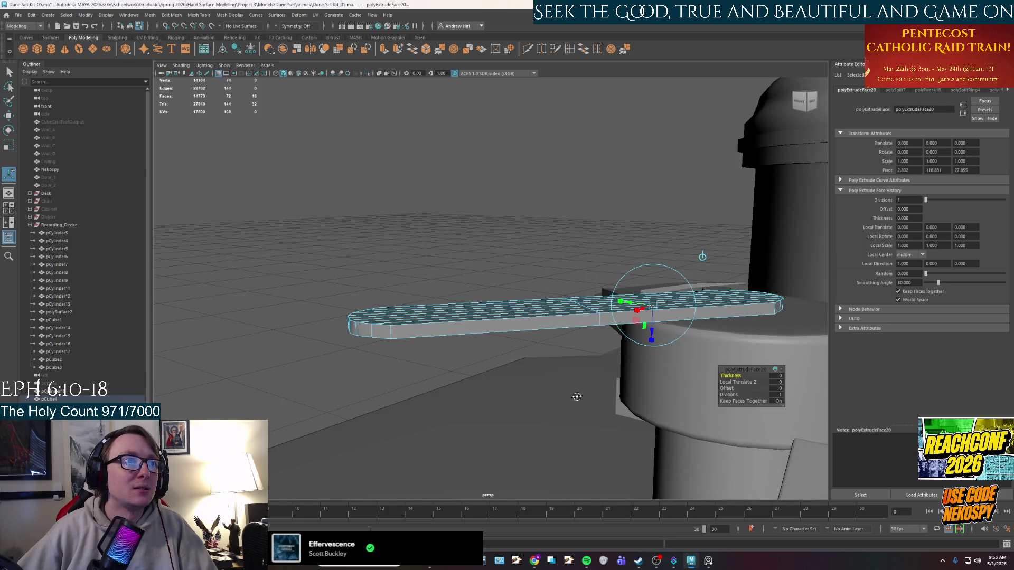
alt+drag(580, 392, 615, 371)
key(r)
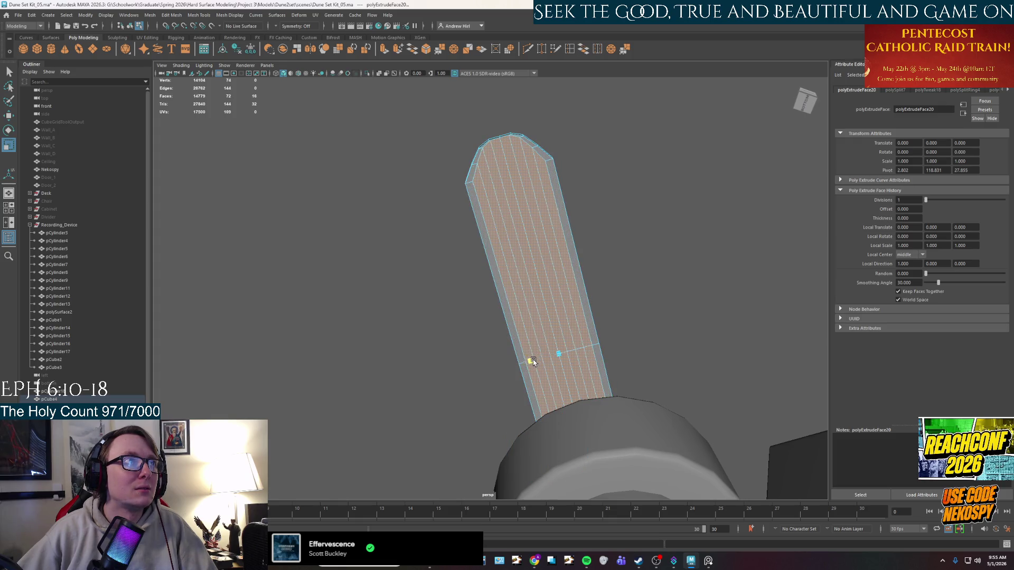
middle_drag(552, 323, 551, 328)
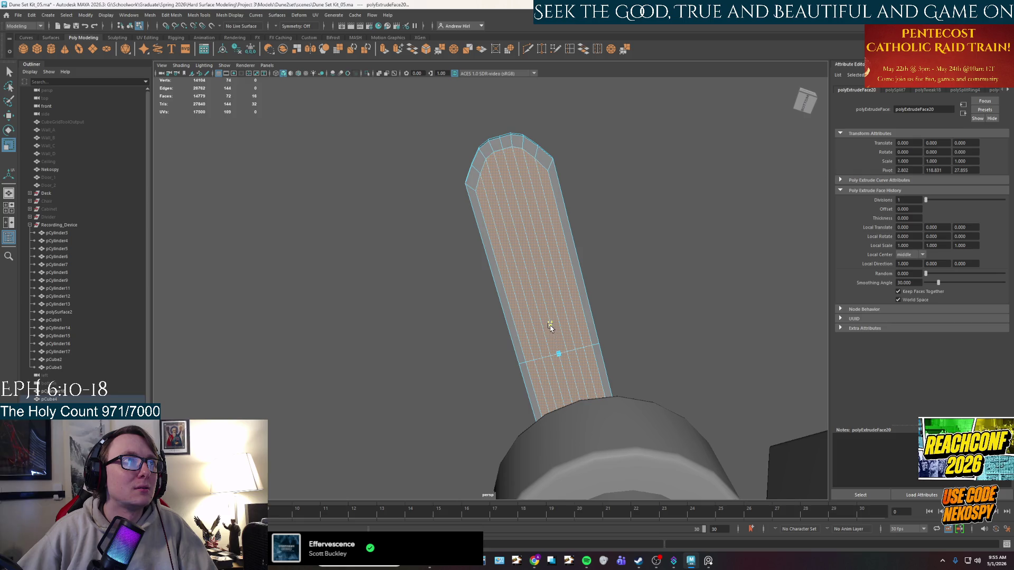
alt+drag(550, 327, 533, 374)
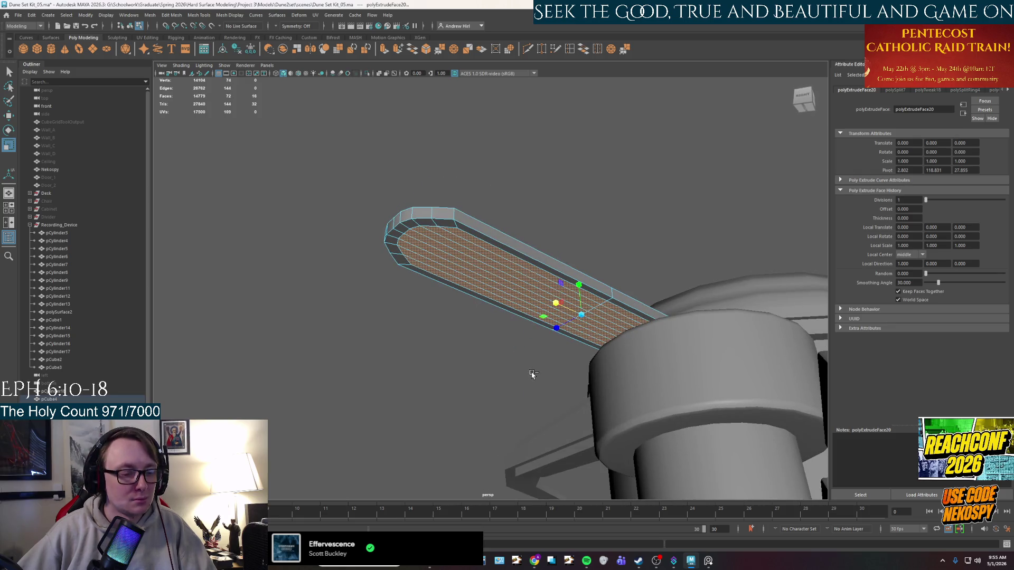
Step: Extrude the inset faces again and raise them slightly
key(ctrl+e)
mouse_move(625, 375)
mouse_down()
mouse_move(626, 388)
mouse_move(468, 348)
mouse_move(463, 358)
mouse_up()
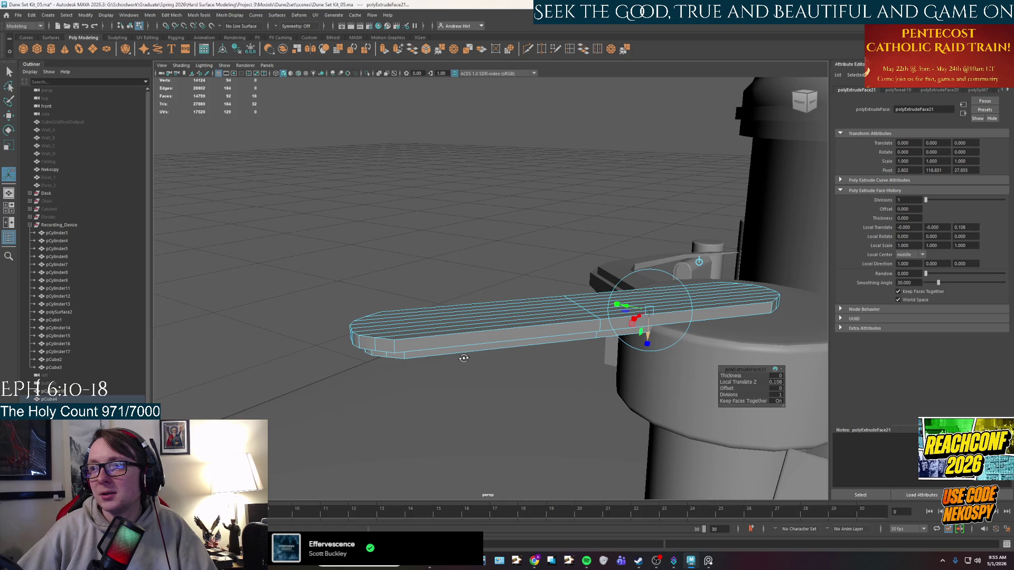
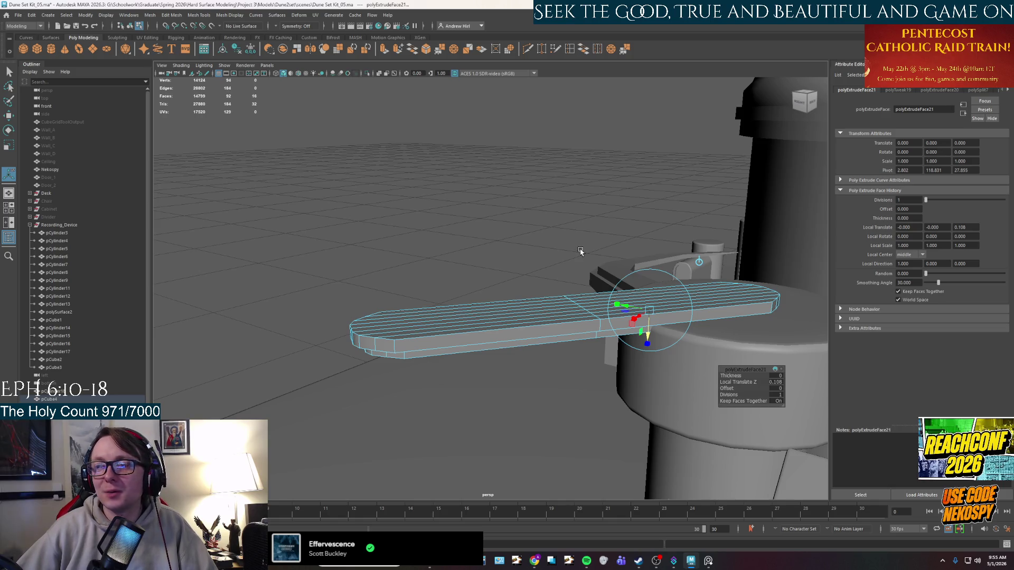
Step: Extrude the plank's end face (Ctrl+E) to start a new end section
alt+drag(589, 242, 594, 225)
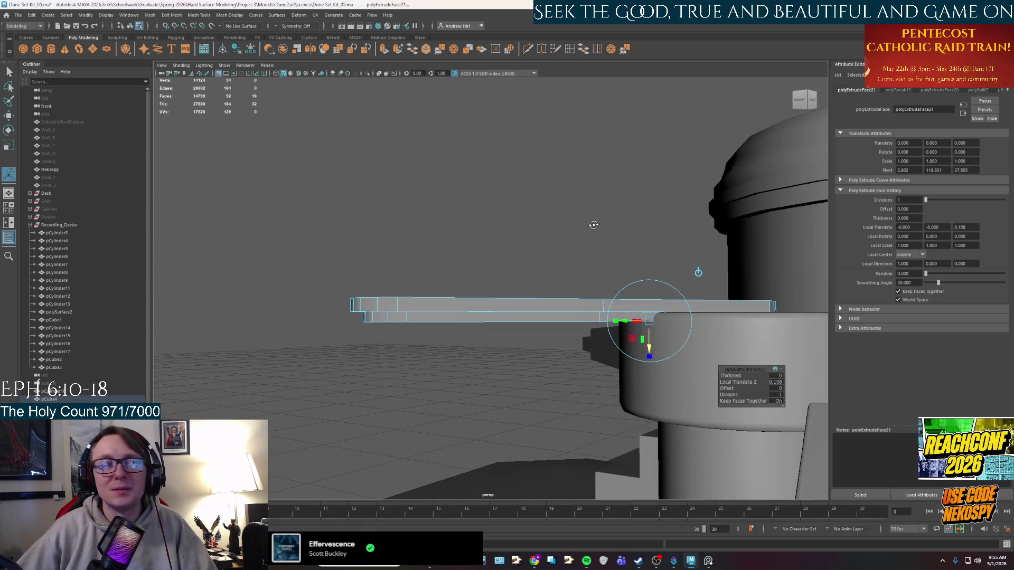
right_drag(585, 300, 590, 302)
mouse_move(590, 298)
alt+mouse_down()
mouse_move(460, 299)
mouse_move(558, 297)
mouse_move(511, 306)
alt+mouse_up()
key(w)
scroll(558, 297, up, 3)
key(F11)
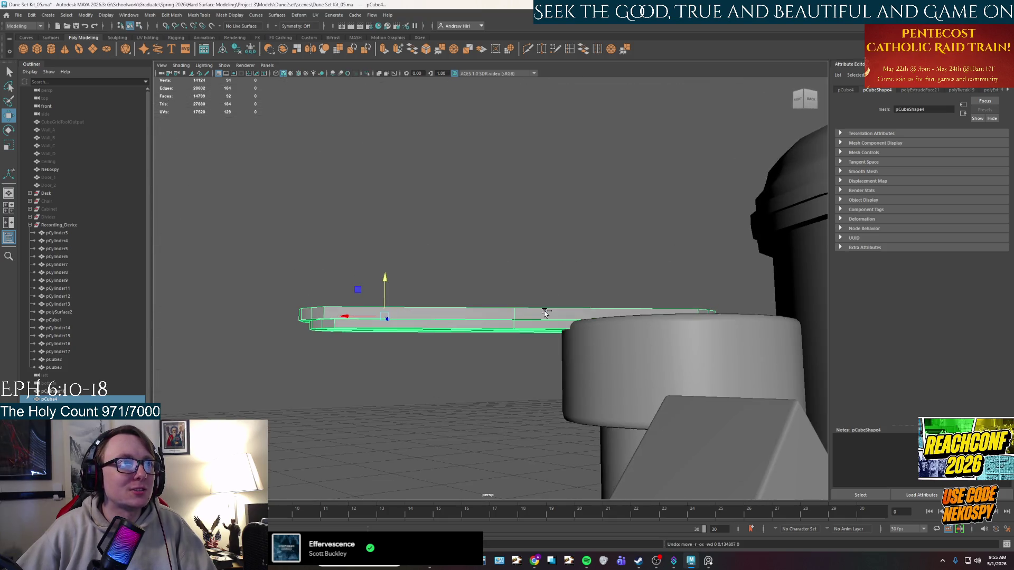
click(544, 322)
key(ctrl+e)
alt+drag(545, 324, 560, 304)
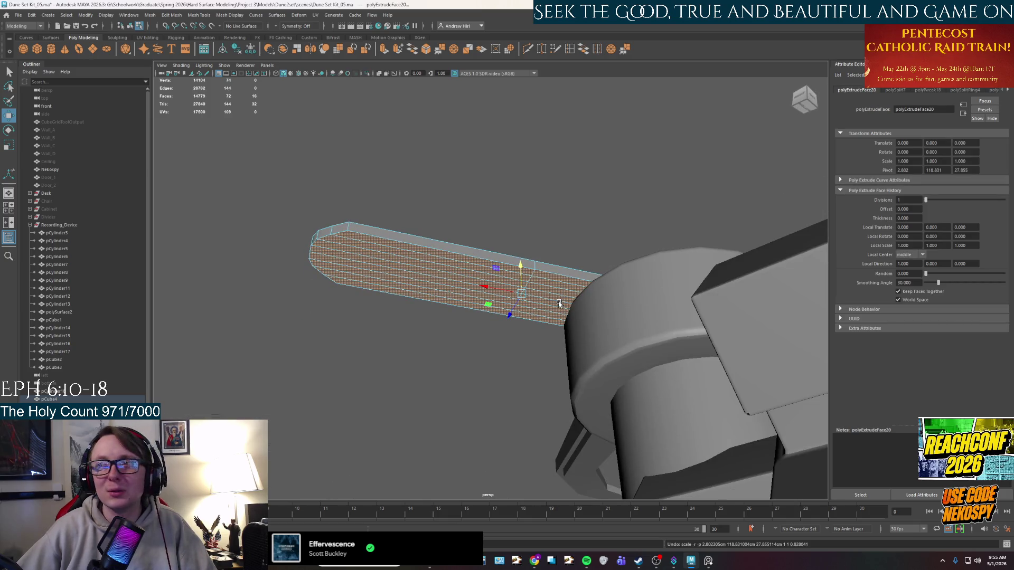
alt+middle_drag(559, 304, 585, 285)
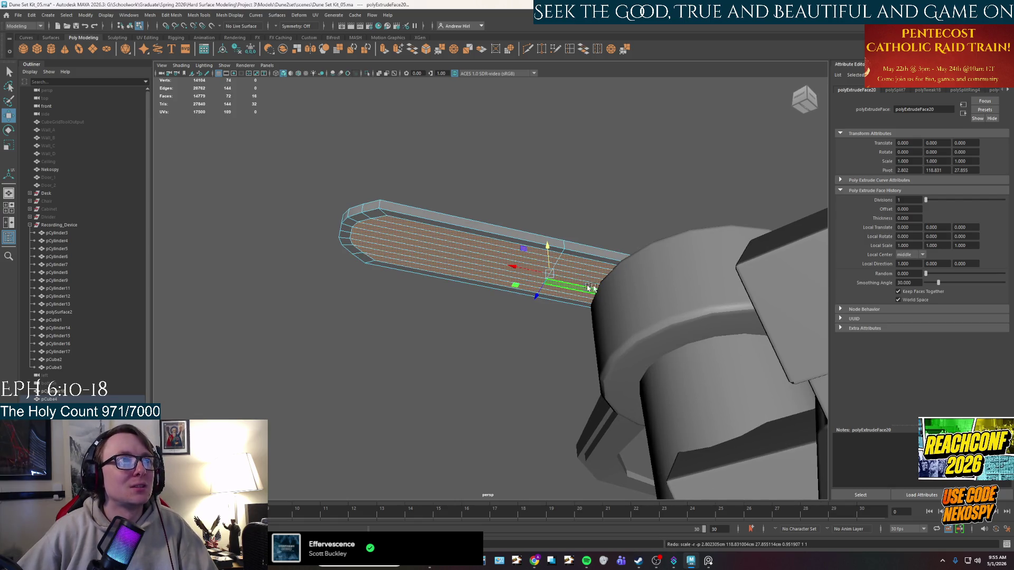
scroll(567, 282, up, 2)
scroll(567, 283, up, 1)
scroll(549, 312, up, 2)
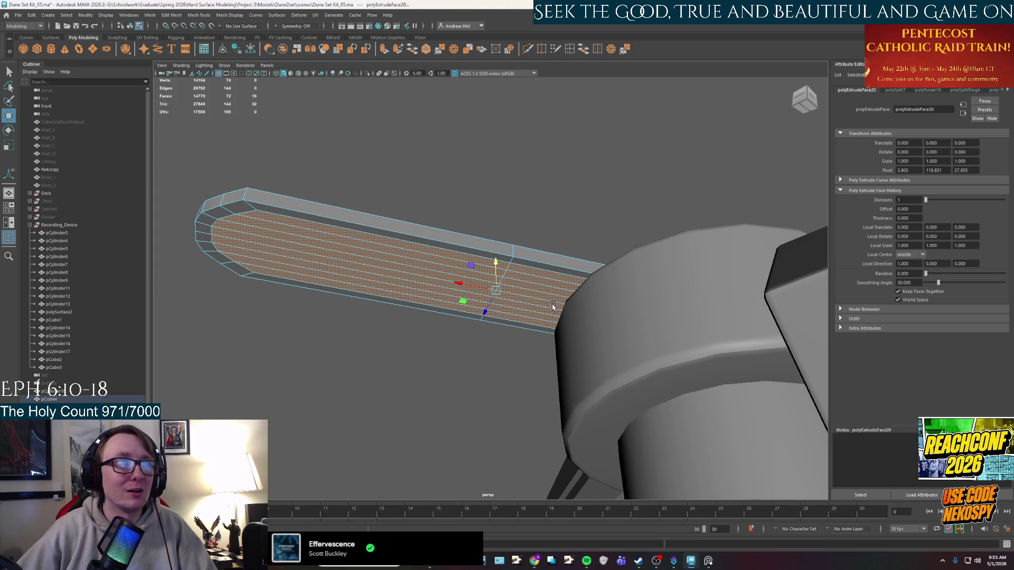
Step: Pull the extruded end out to lengthen the plank and slide the plank toward the cylinder
mouse_move(554, 307)
mouse_down()
mouse_move(380, 267)
mouse_move(424, 267)
mouse_up()
right_drag(455, 235, 493, 223)
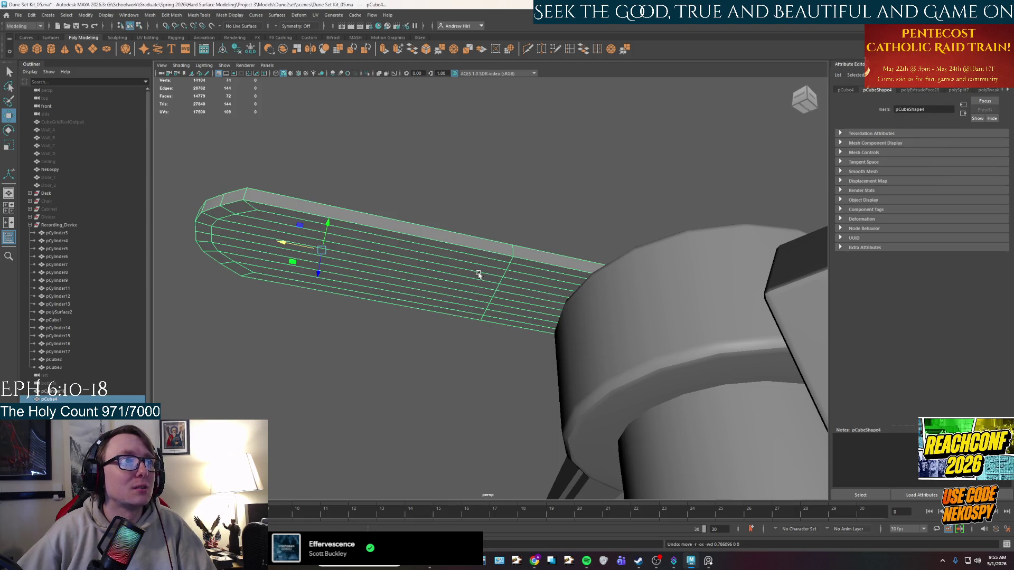
mouse_move(301, 243)
mouse_down()
mouse_move(464, 264)
mouse_move(595, 249)
mouse_move(590, 198)
mouse_up()
right_drag(590, 199, 588, 177)
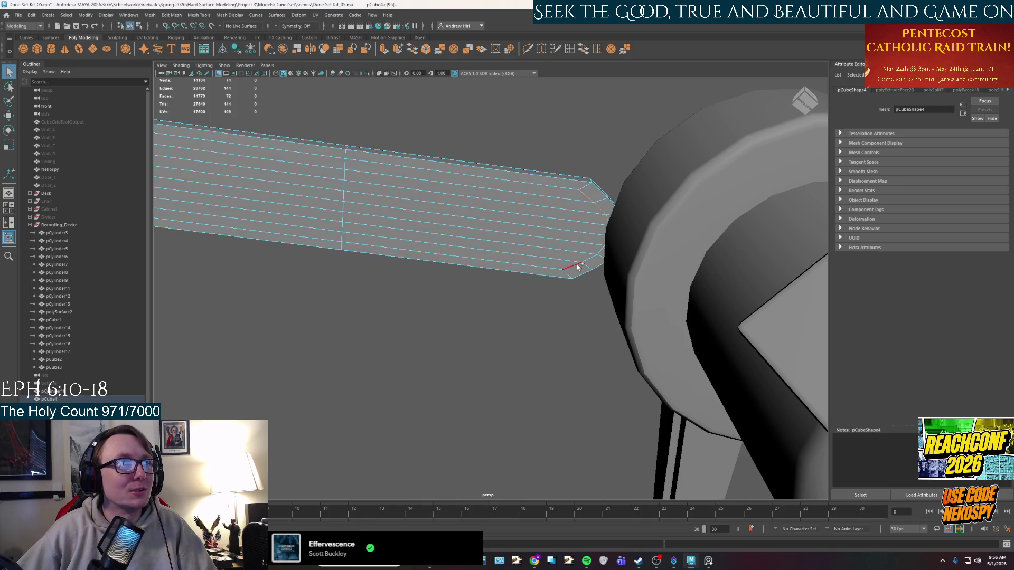
Step: Insert an edge loop across the plank with Multi-Cut and scale it
ctrl+click(544, 228)
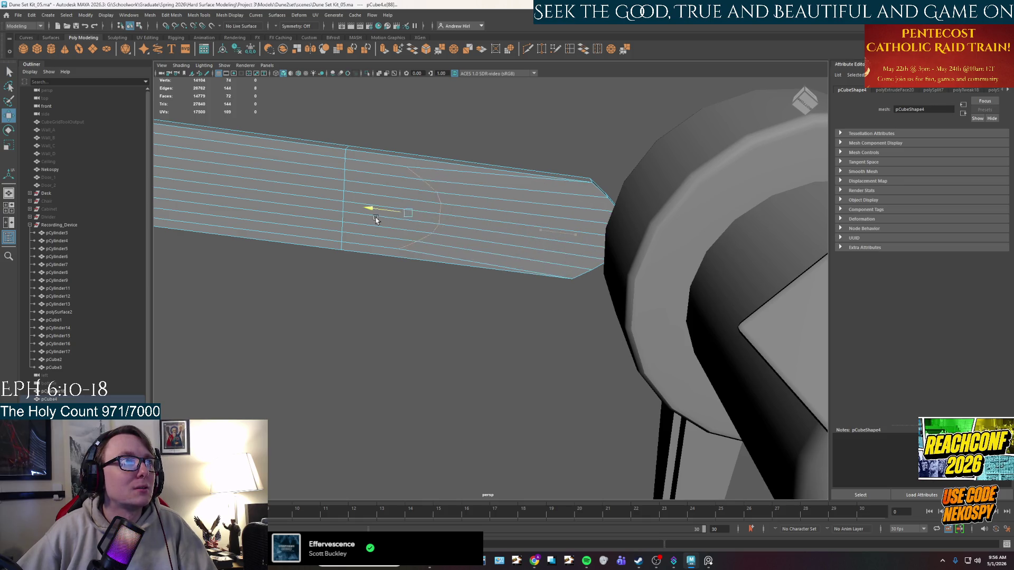
key(r)
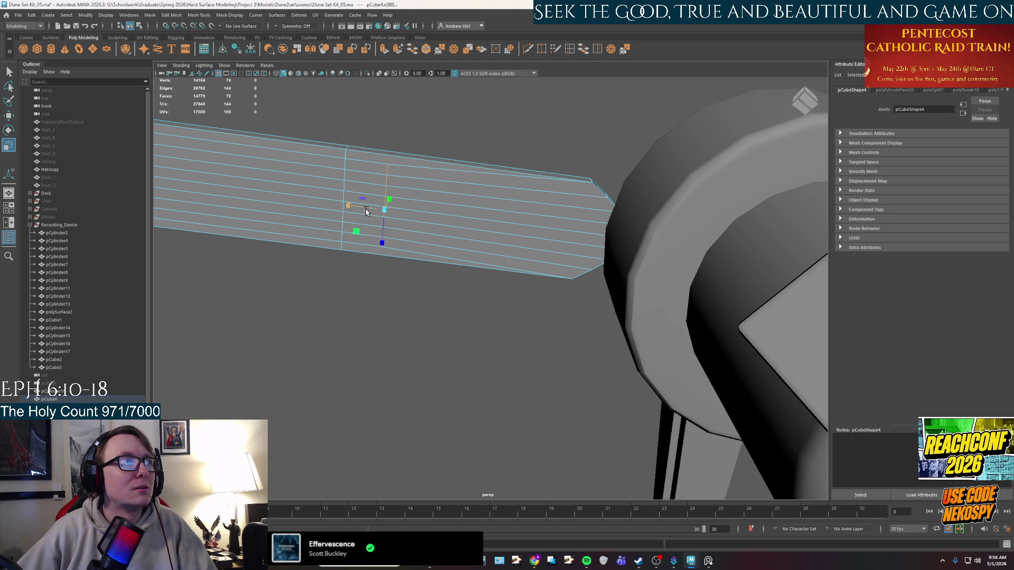
drag(423, 223, 354, 207)
key(y)
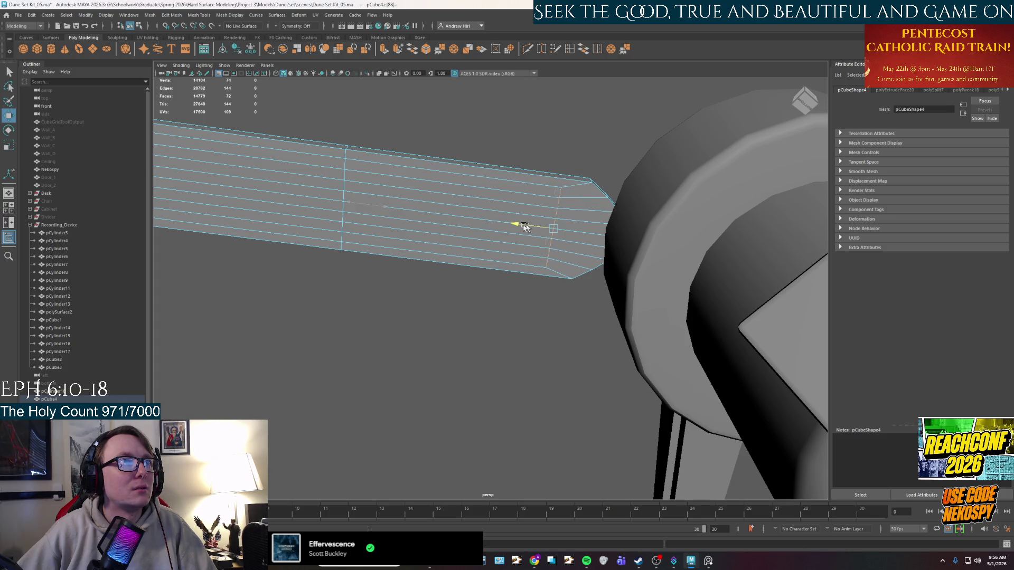
alt+drag(392, 220, 543, 227)
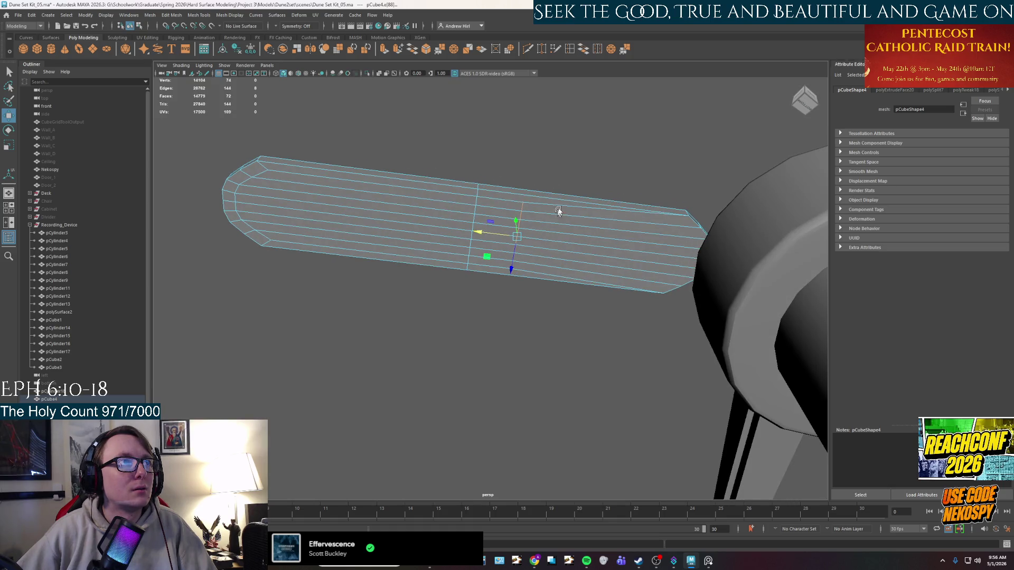
right_drag(537, 231, 544, 198)
Step: Slide the arm along its length over the pivot and select an edge near the cylinder
alt+drag(545, 198, 503, 266)
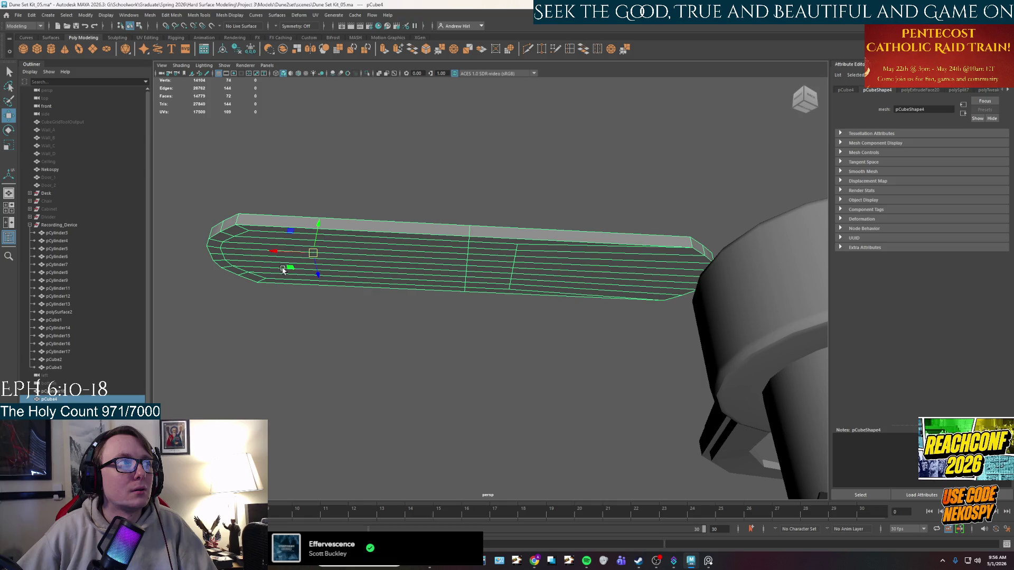
drag(288, 254, 477, 267)
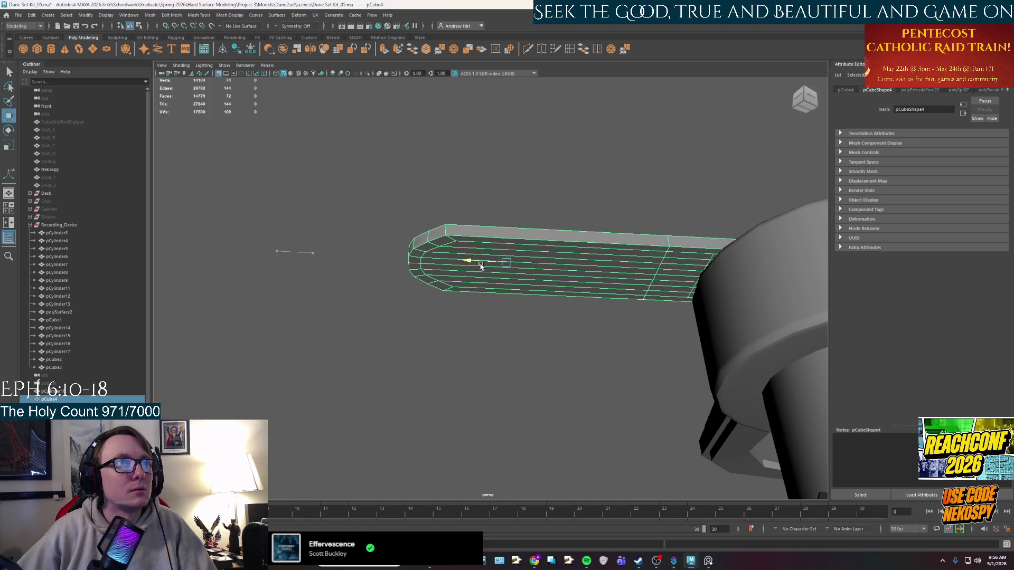
alt+drag(782, 285, 626, 309)
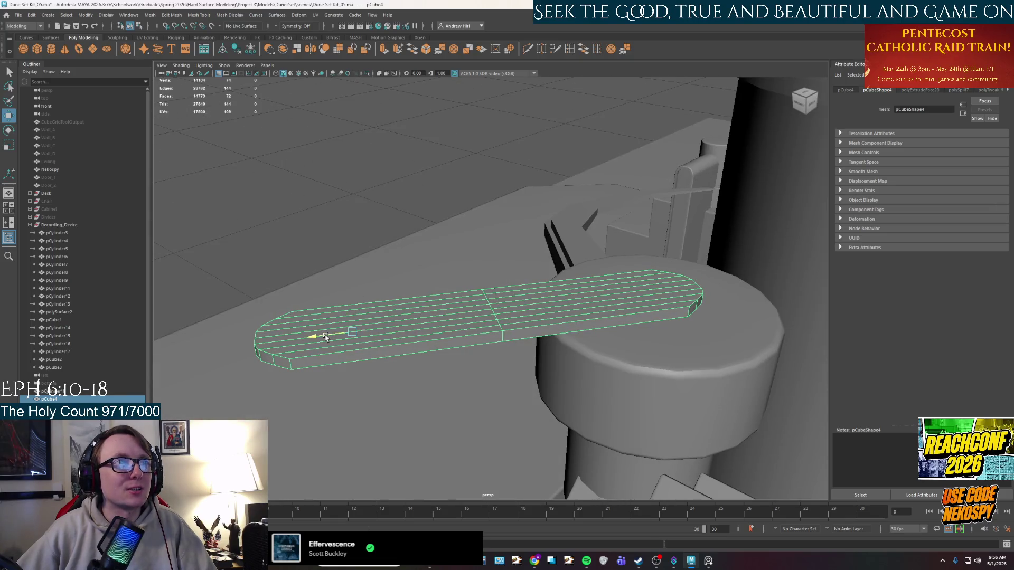
mouse_move(626, 309)
alt+mouse_down()
mouse_move(603, 311)
mouse_move(520, 277)
alt+mouse_up()
mouse_move(520, 283)
right_down()
mouse_move(523, 309)
mouse_move(552, 259)
right_up()
scroll(541, 288, up, 2)
click(547, 305)
key(w)
Step: Back in object mode, slide the arm further along its length and view it side-on
alt+drag(577, 302, 672, 339)
right_drag(530, 332, 547, 313)
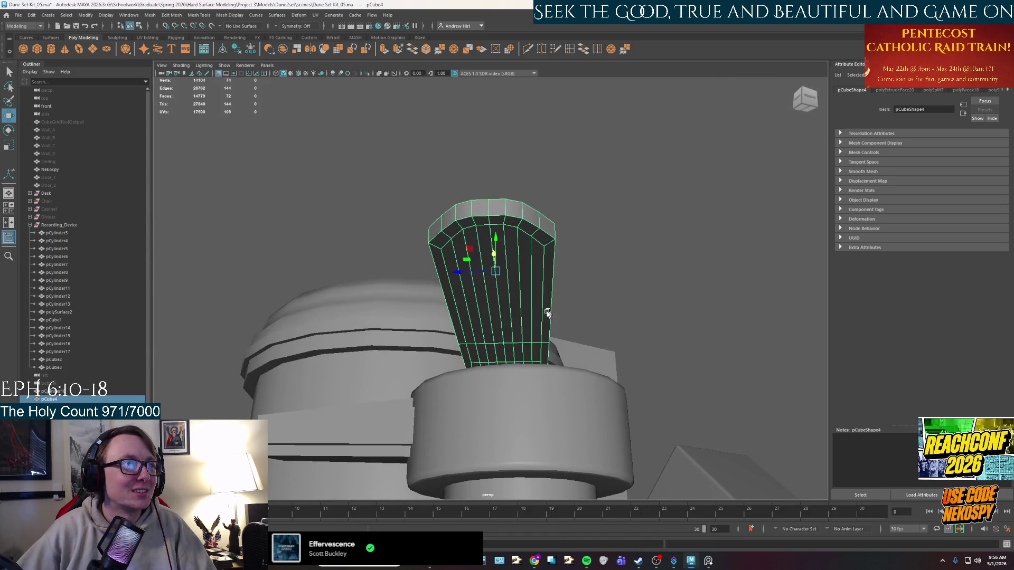
drag(474, 272, 486, 278)
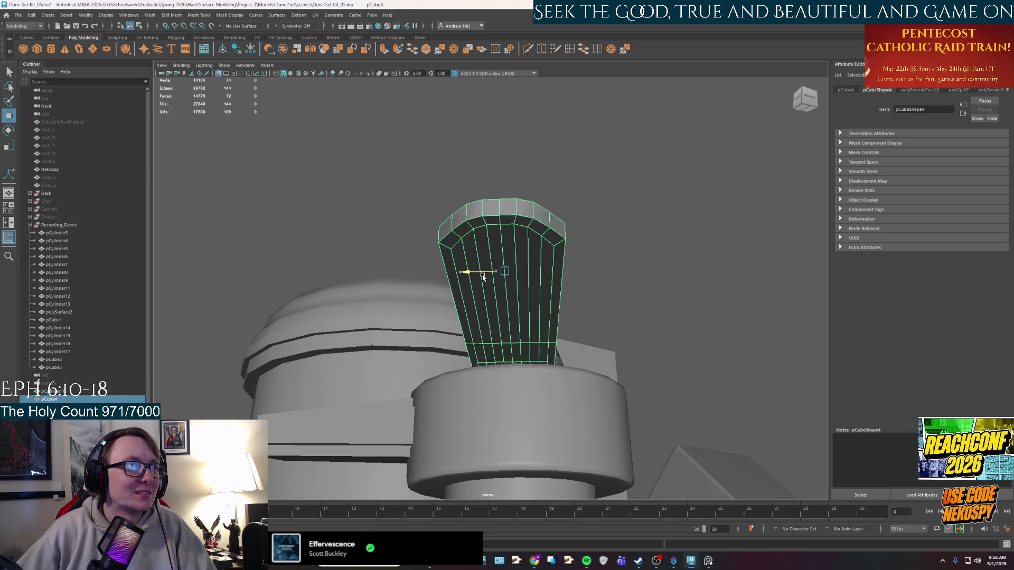
alt+drag(566, 327, 483, 313)
right_drag(544, 238, 572, 280)
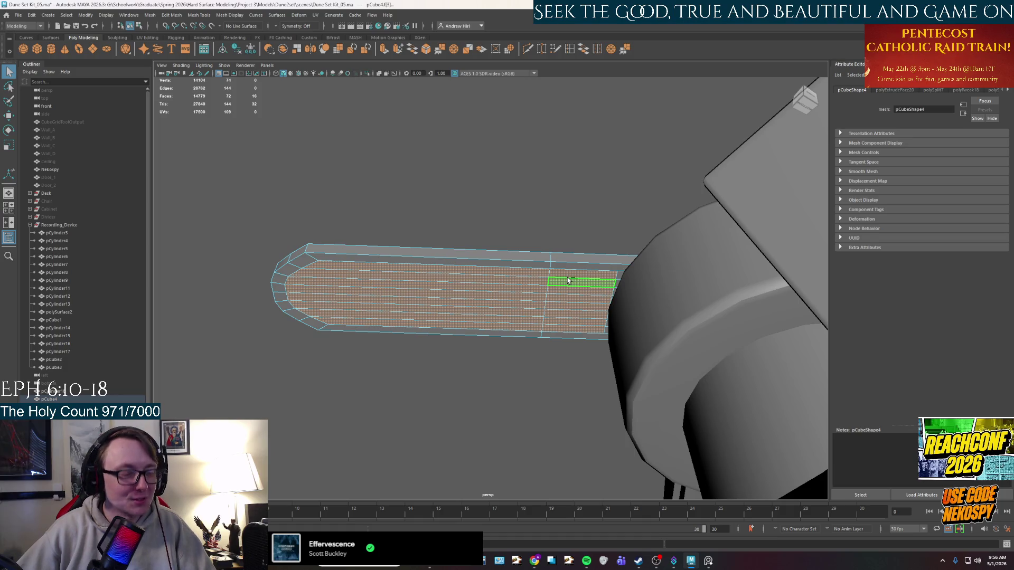
scroll(568, 277, up, 2)
scroll(587, 274, up, 3)
scroll(616, 268, up, 2)
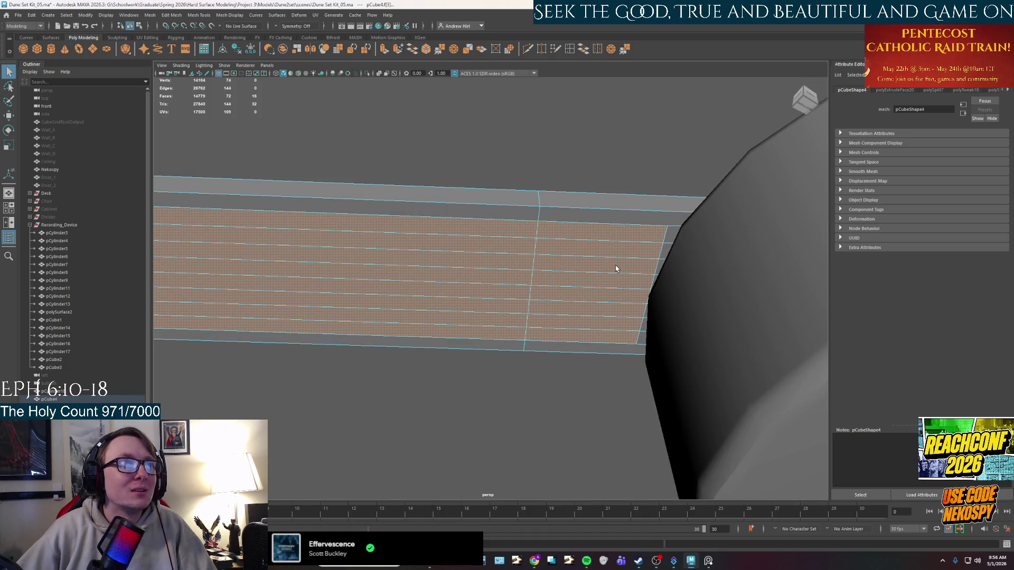
Step: In vertex mode, try selecting pairs of the arm's lower vertices near the pivot dome
right_drag(615, 266, 616, 248)
right_drag(641, 324, 595, 320)
click(642, 322)
shift+click(655, 277)
key(w)
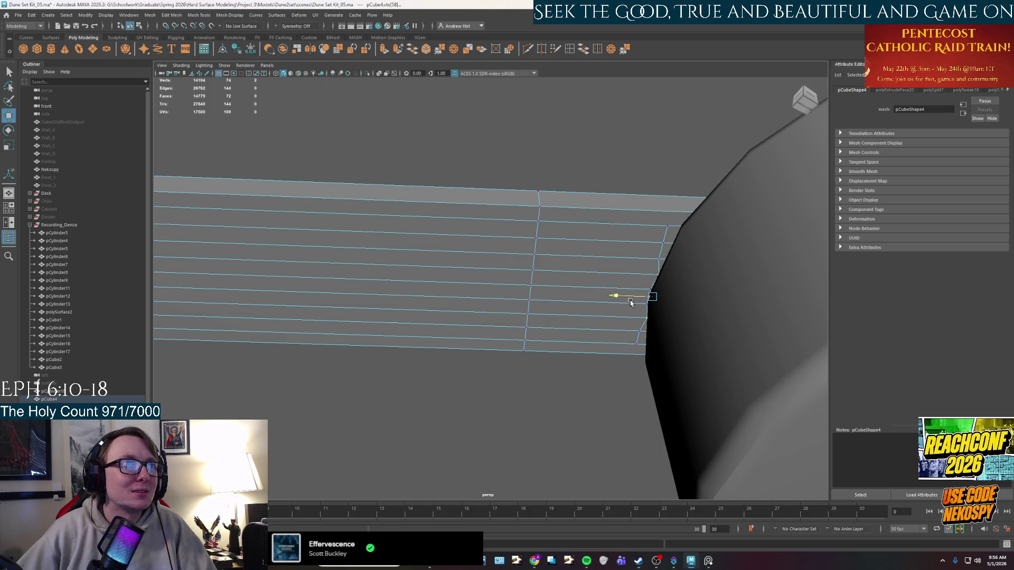
key(q)
key(w)
drag(659, 259, 614, 301)
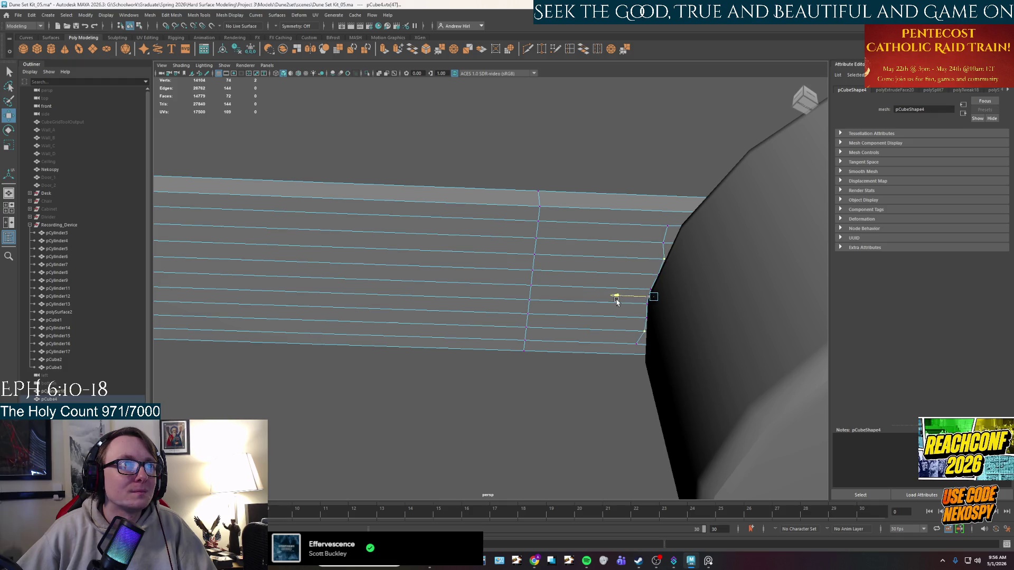
click(636, 349)
shift+click(667, 226)
mouse_move(637, 298)
alt+mouse_down()
mouse_move(621, 294)
mouse_move(734, 278)
mouse_move(600, 253)
mouse_move(576, 288)
mouse_move(598, 325)
alt+mouse_up()
key(w)
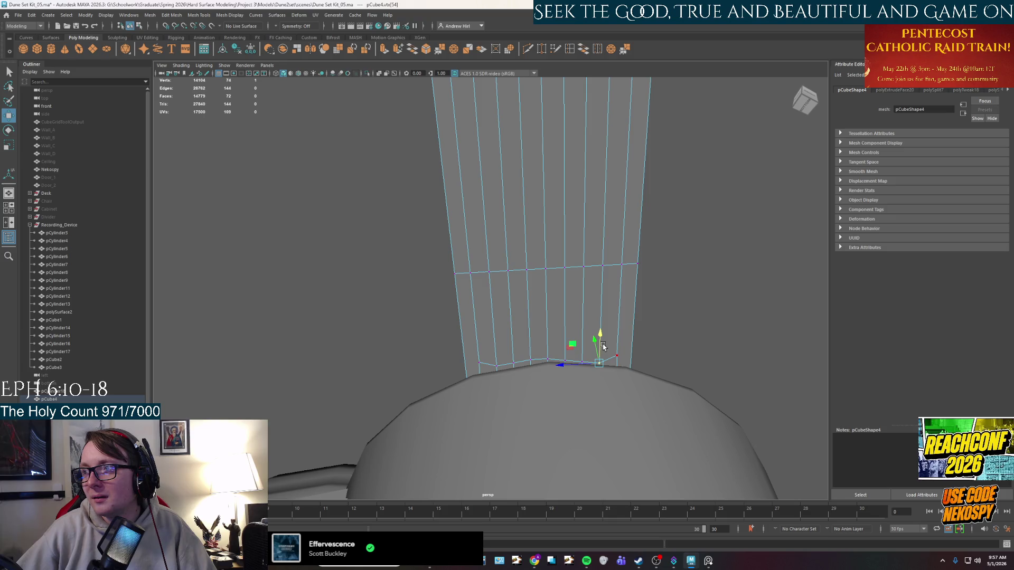
Step: Settle on the two vertices at the arm's base, undoing a stray selection along the way
click(479, 363)
shift+click(617, 363)
key(ctrl+z)
key(ctrl+z)
key(ctrl+z)
key(ctrl+z)
key(ctrl+z)
click(576, 321)
shift+right_drag(542, 333, 547, 355)
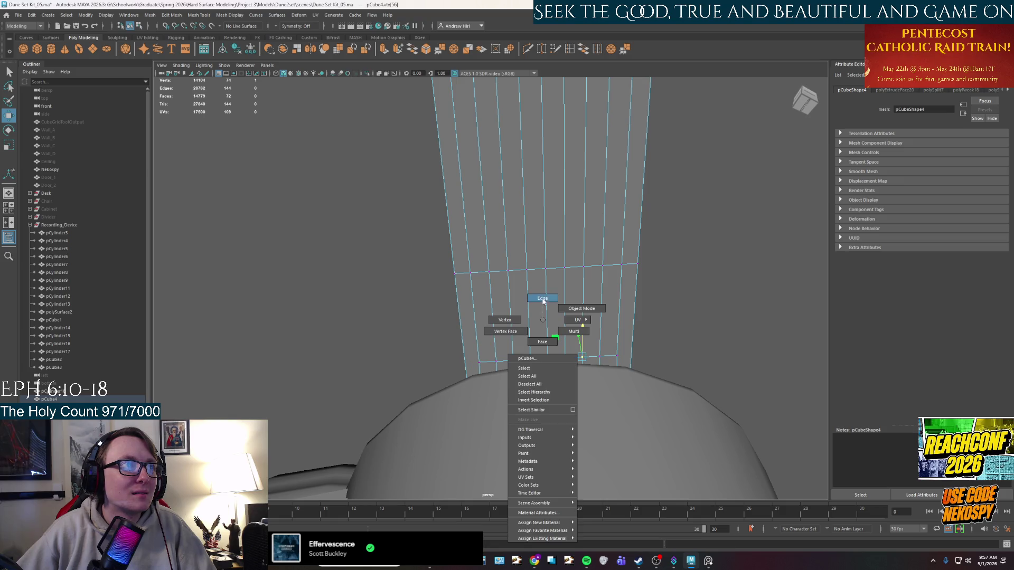
right_click(532, 325)
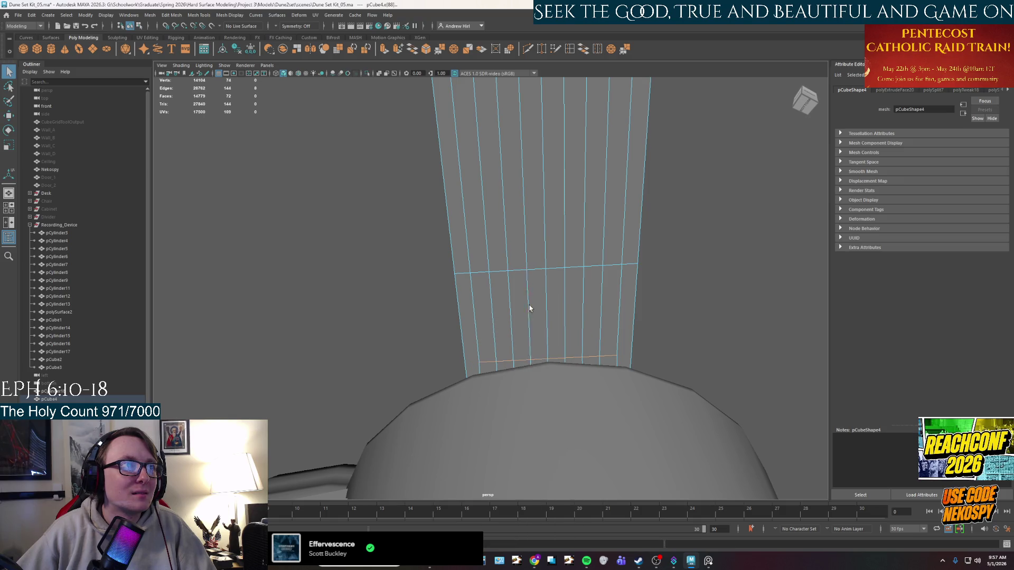
right_drag(478, 324, 464, 336)
shift+click(617, 356)
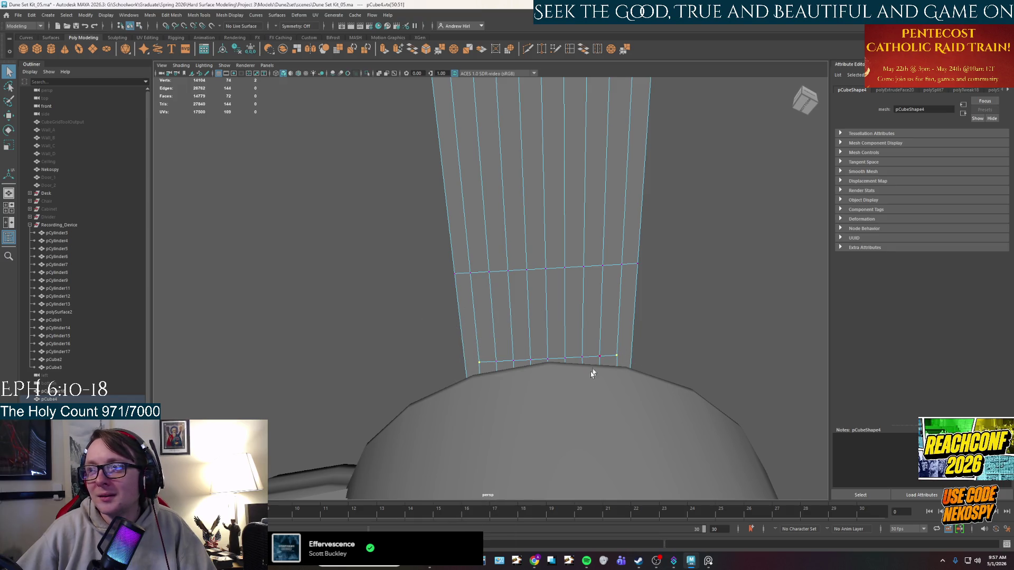
alt+drag(598, 368, 547, 273)
Step: Raise the selected base vertices slightly along Y toward the rounded pivot top
key(w)
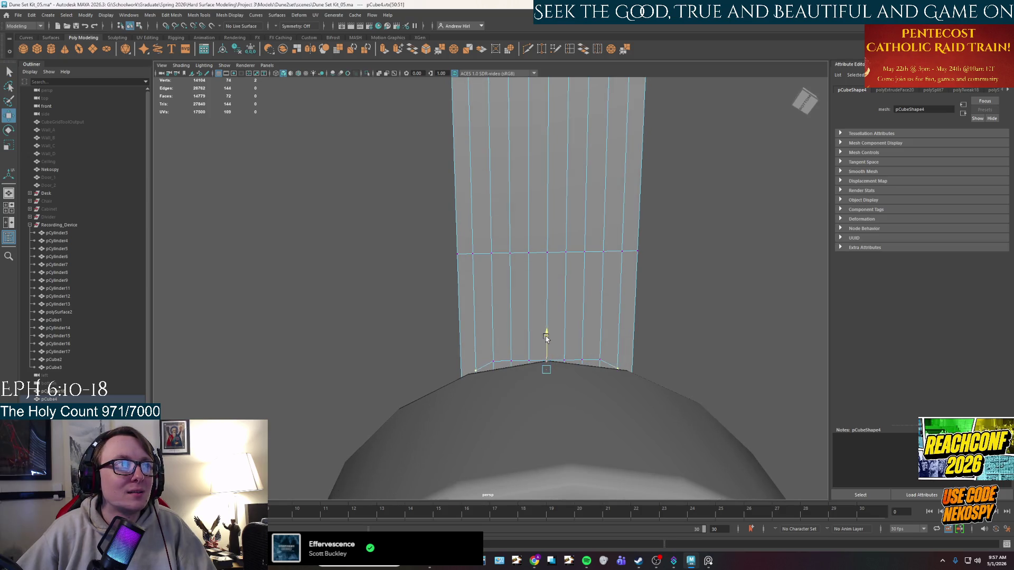
key(q)
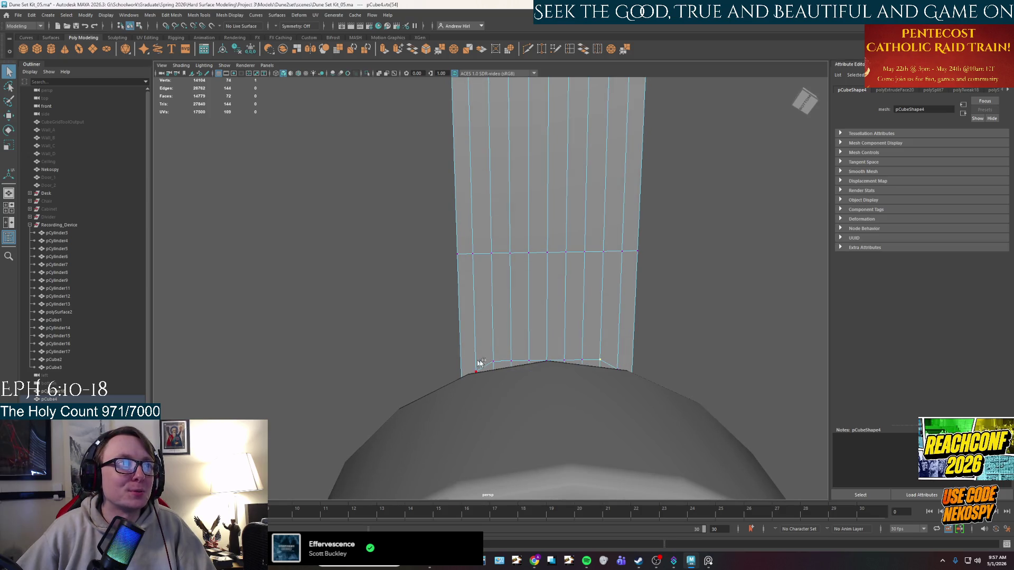
key(w)
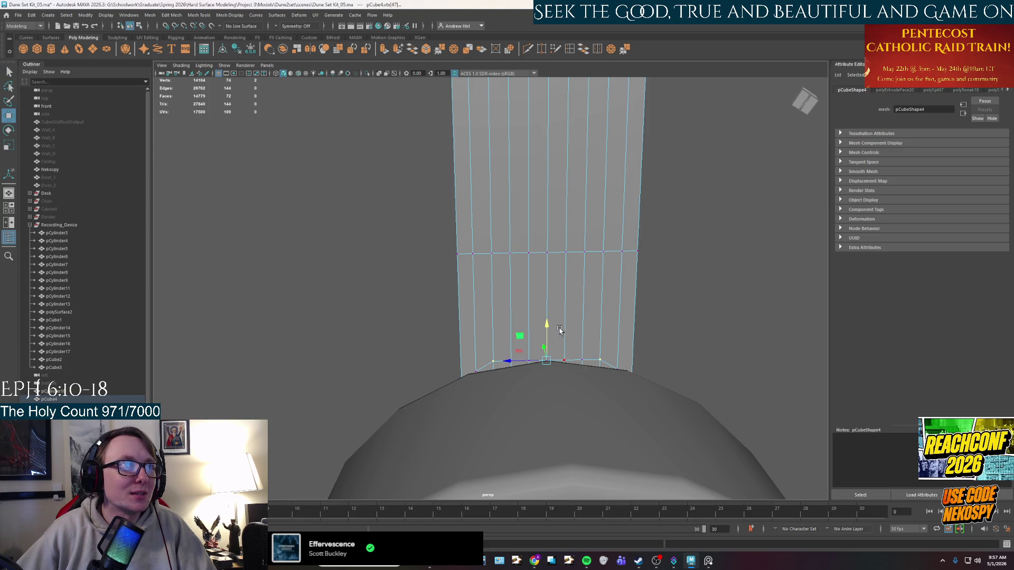
drag(546, 336, 546, 334)
middle_drag(579, 362, 537, 349)
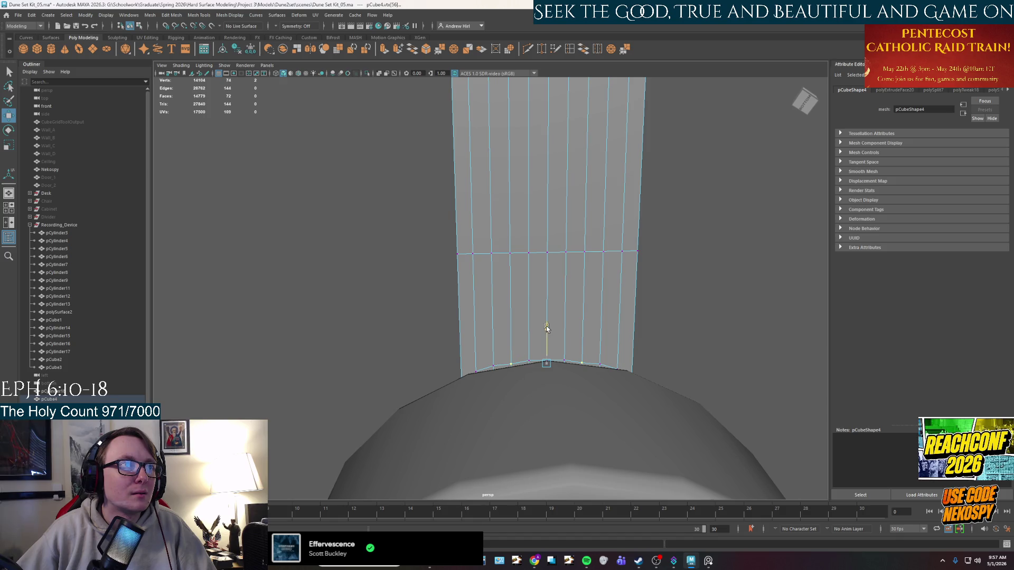
mouse_move(555, 330)
alt+mouse_down()
mouse_move(521, 286)
mouse_move(576, 288)
alt+mouse_up()
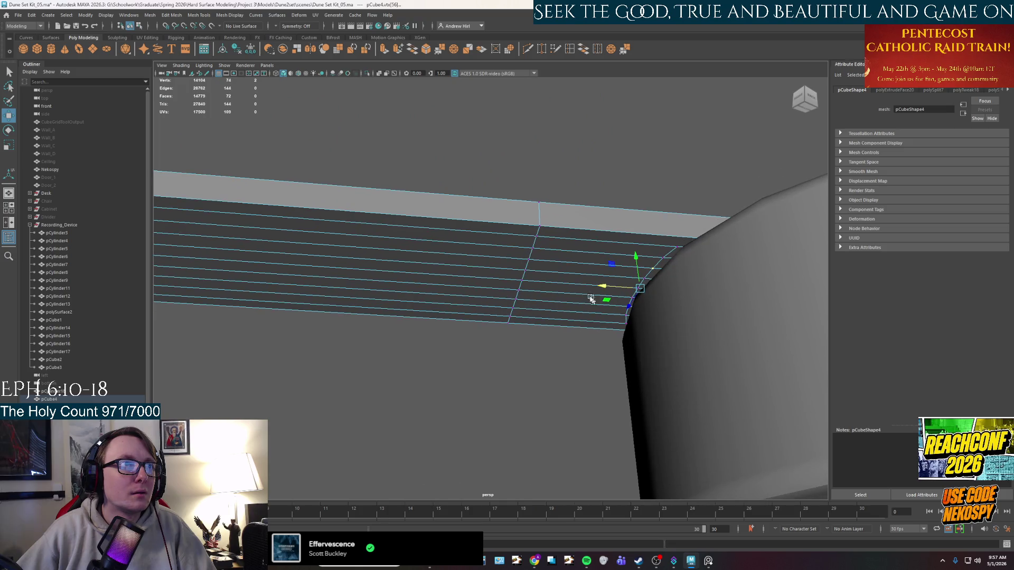
Step: Extrude the arm's underside faces (Ctrl+E) into a shallow strip along its base
right_click(577, 289)
click(575, 310)
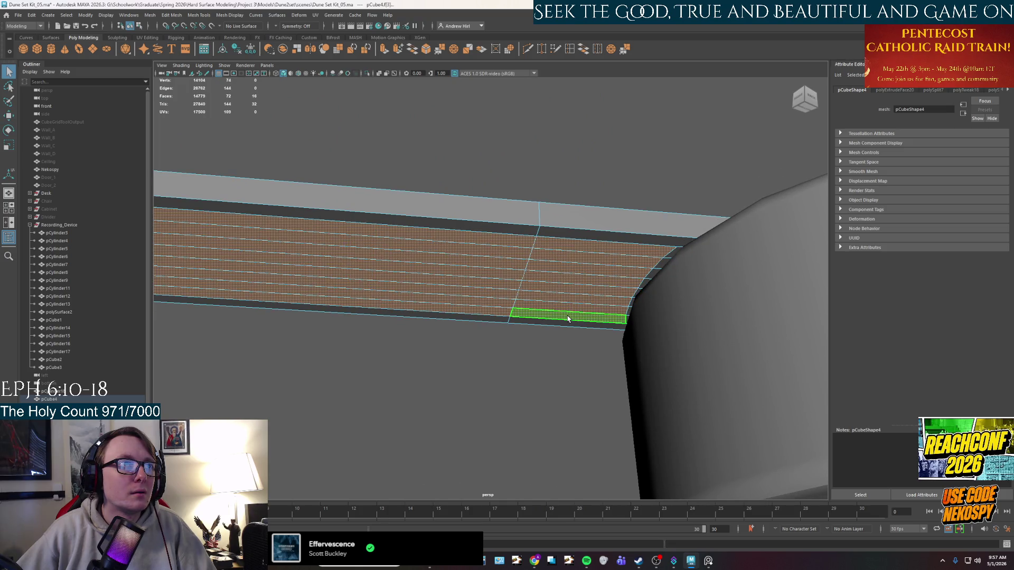
key(ctrl+e)
mouse_move(568, 319)
alt+mouse_down()
mouse_move(571, 343)
mouse_move(606, 341)
mouse_move(547, 332)
mouse_move(547, 347)
mouse_move(544, 317)
alt+mouse_up()
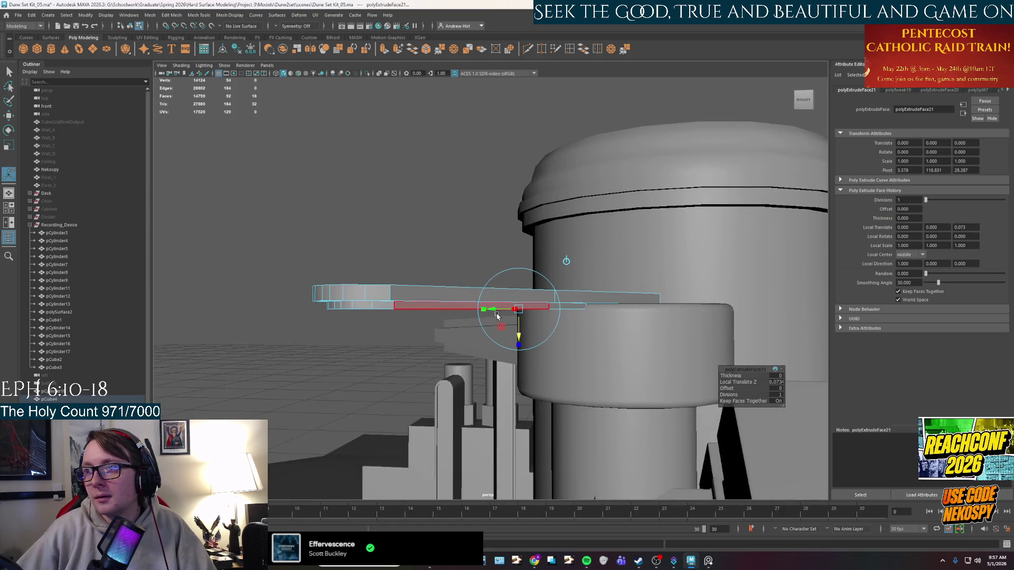
alt+drag(494, 309, 493, 294)
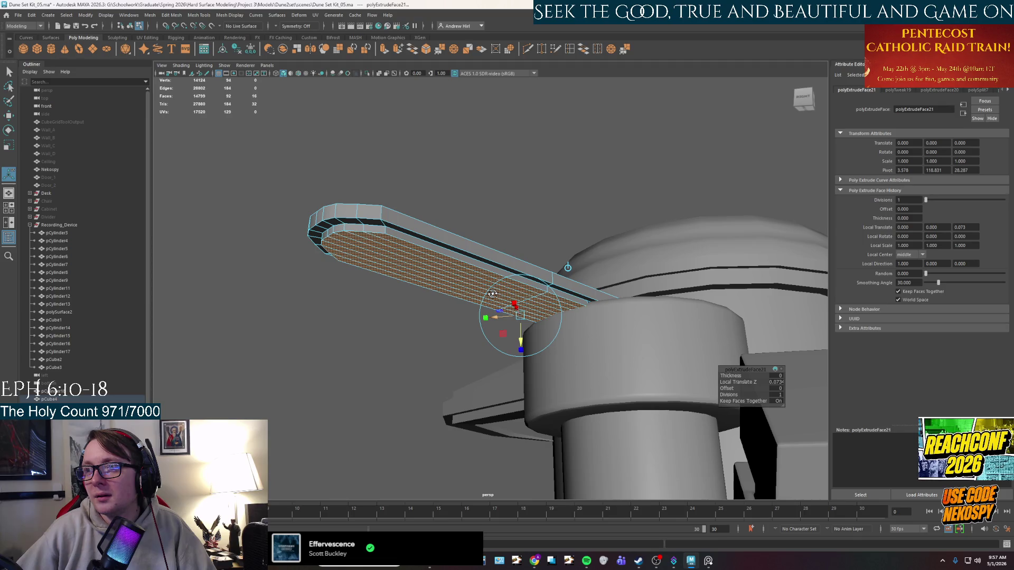
Step: Pick the arm's long edge, check it from the other side and isolate the arm (Ctrl+1)
key(F10)
key(q)
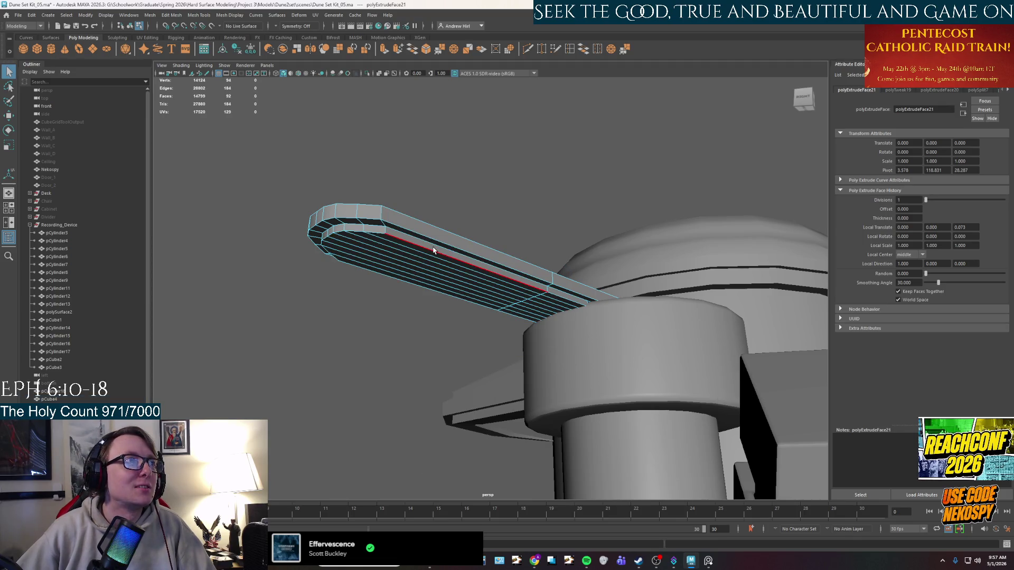
click(434, 251)
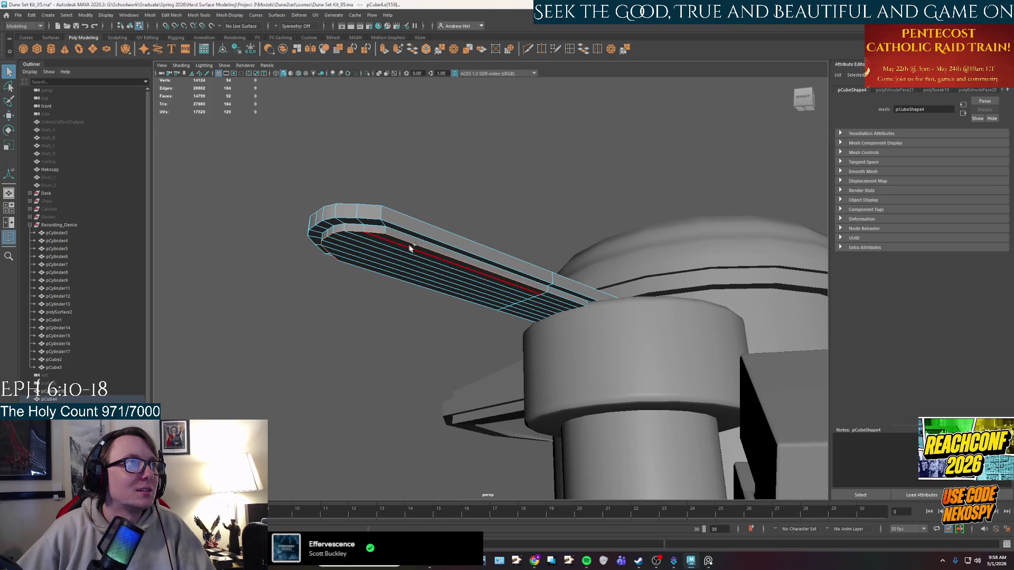
mouse_move(560, 298)
alt+mouse_down()
mouse_move(471, 222)
mouse_move(588, 301)
alt+mouse_up()
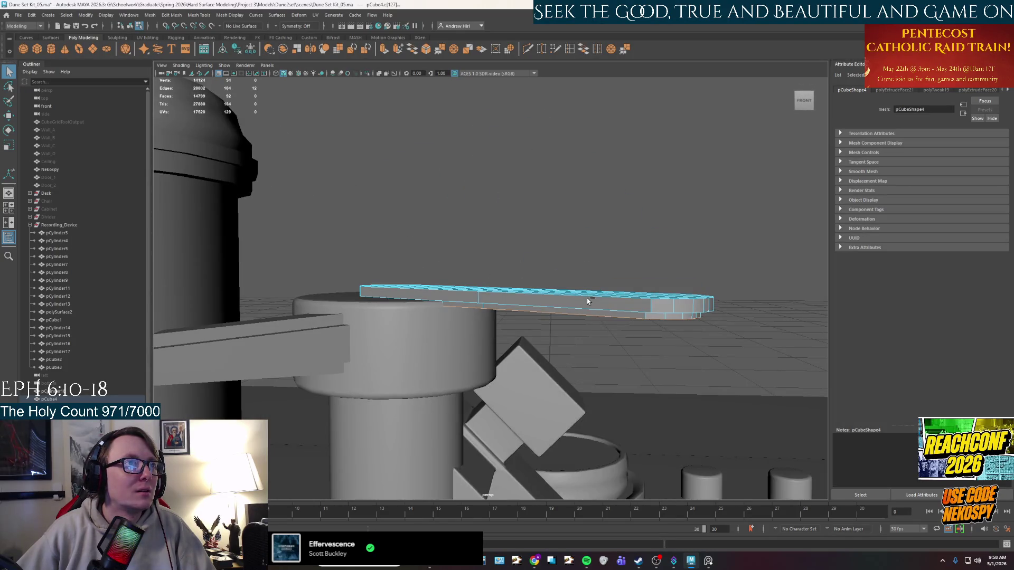
right_drag(588, 301, 613, 278)
key(ctrl+1)
Step: Bevel the arm's selected long edges (Ctrl+B) with 3 segments
alt+drag(613, 278, 583, 242)
right_click(535, 260)
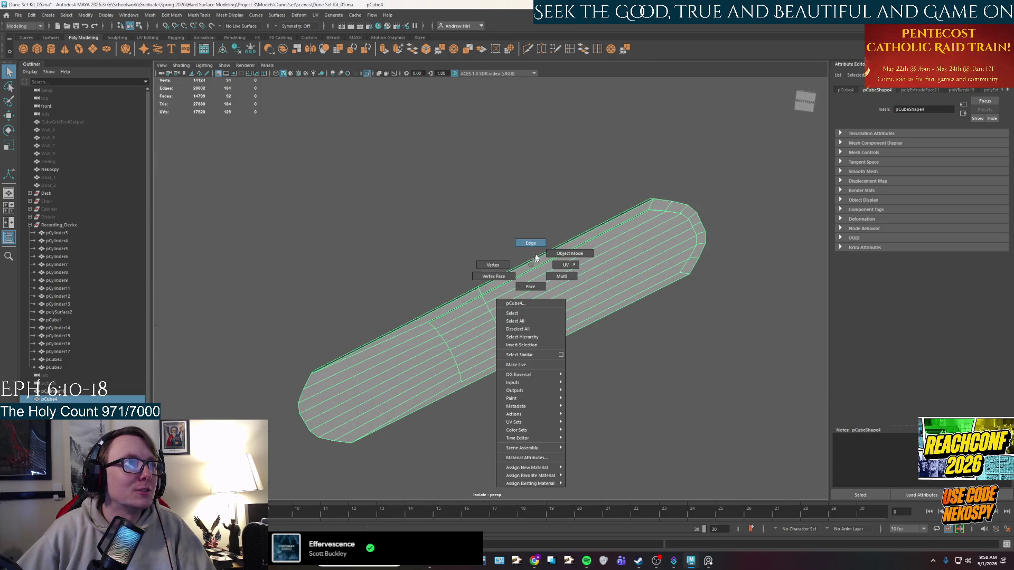
right_drag(536, 260, 569, 254)
alt+drag(570, 253, 572, 322)
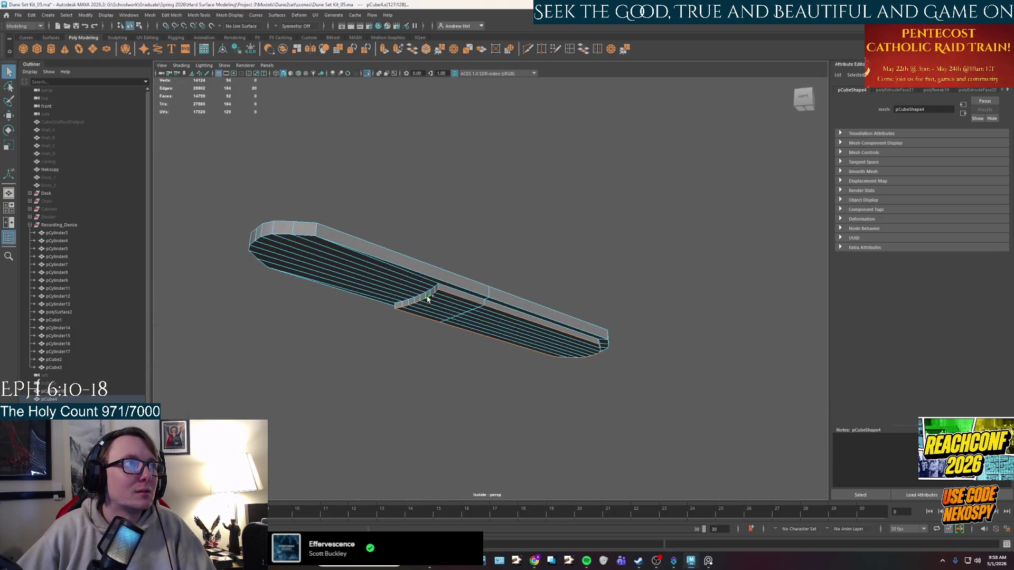
key(ctrl+b)
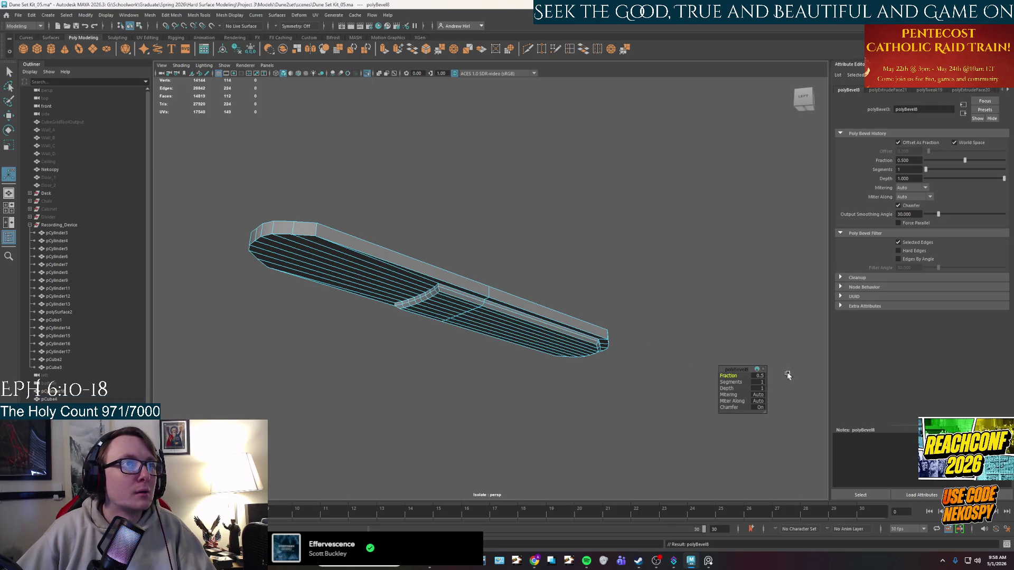
click(761, 384)
text(3)
key(Return)
Step: Bevel the remaining two long edges with a second 3-segment bevel
mouse_move(651, 392)
alt+mouse_down()
mouse_move(503, 260)
mouse_move(468, 299)
alt+mouse_up()
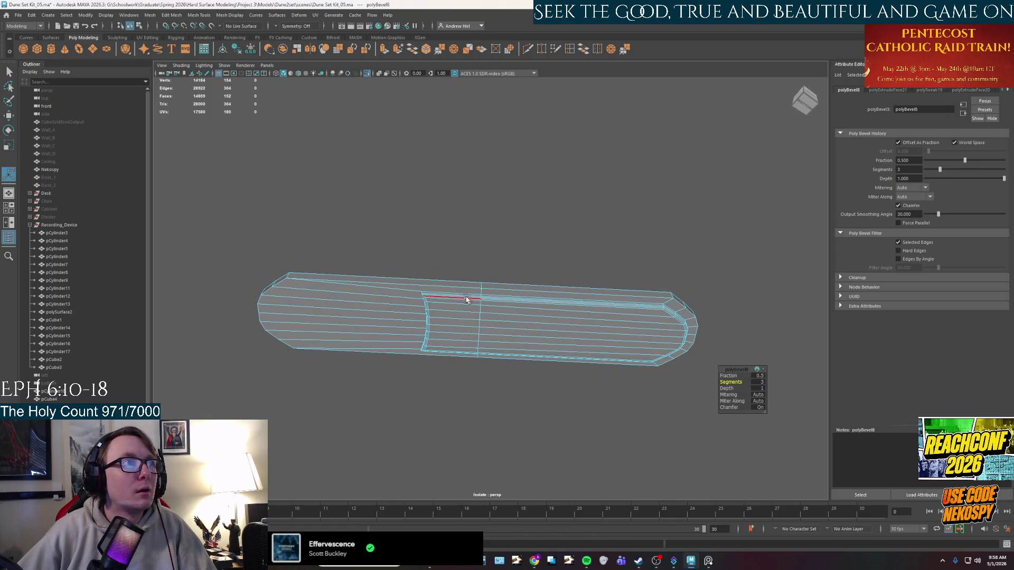
click(455, 288)
click(333, 335)
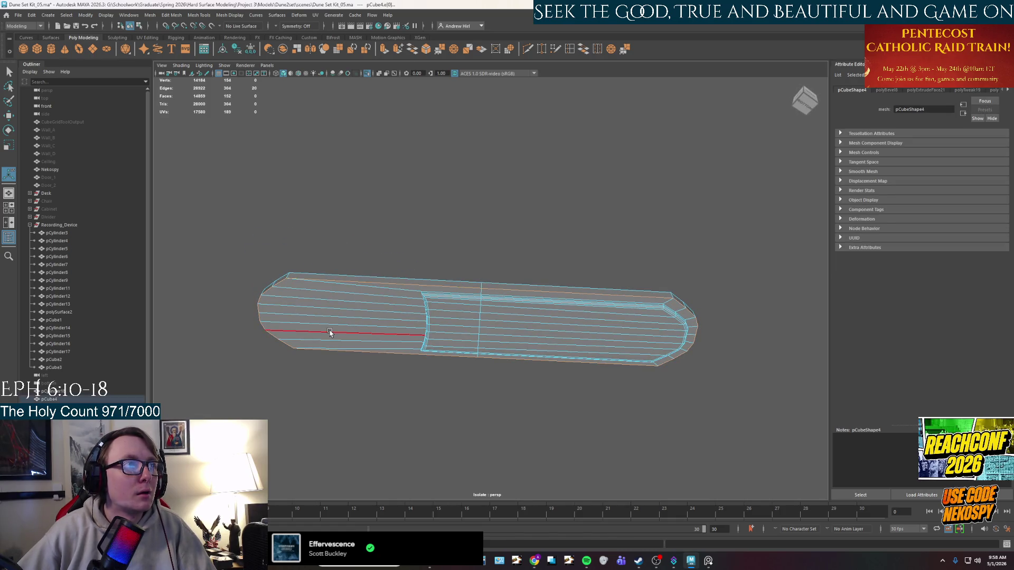
key(ctrl+b)
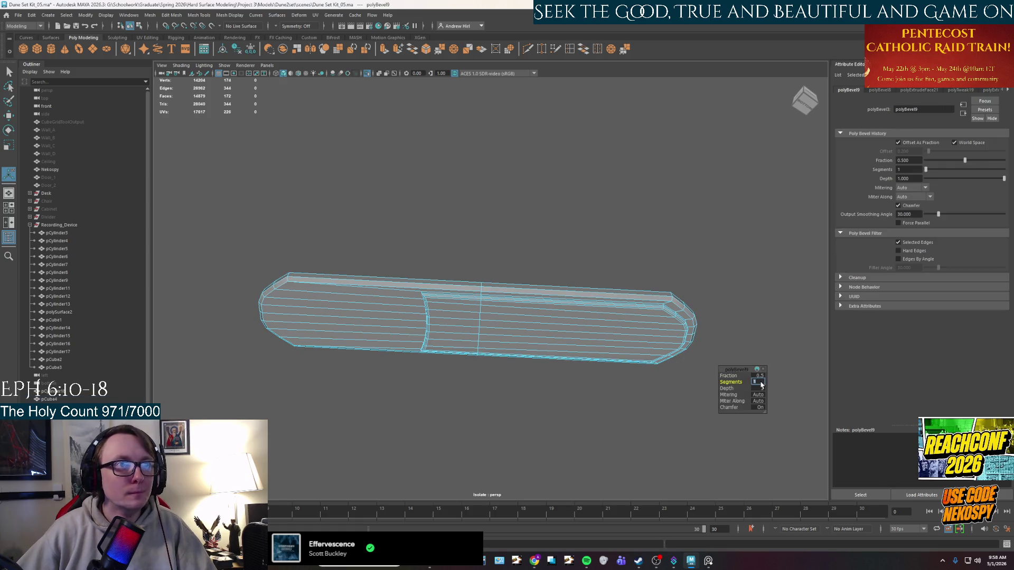
text(3)
key(Return)
Step: Leave component mode, end isolate select and view the arm back in the full scene
alt+drag(692, 330, 656, 327)
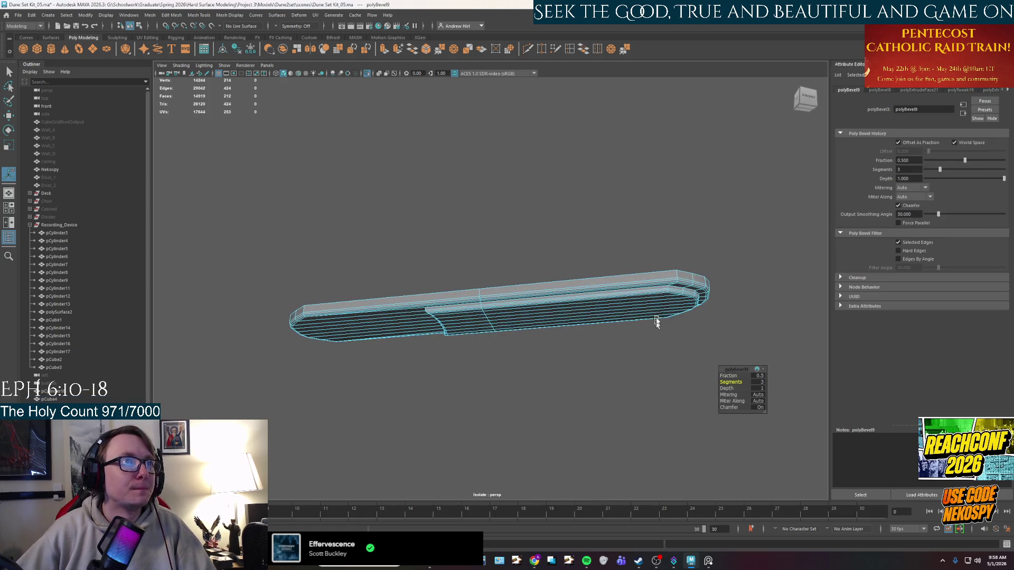
right_drag(656, 327, 690, 239)
key(ctrl+1)
alt+middle_drag(704, 244, 640, 261)
mouse_move(640, 261)
alt+mouse_down()
mouse_move(516, 310)
mouse_move(494, 280)
mouse_move(533, 342)
alt+mouse_up()
click(494, 279)
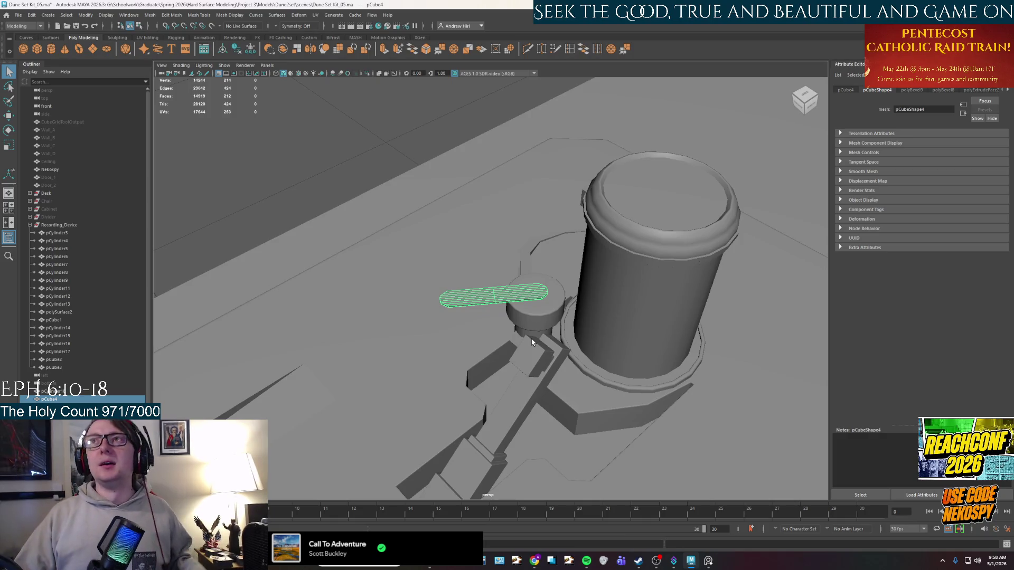
alt+drag(533, 343, 524, 305)
scroll(524, 305, up, 5)
right_click(519, 332)
scroll(631, 213, down, 5)
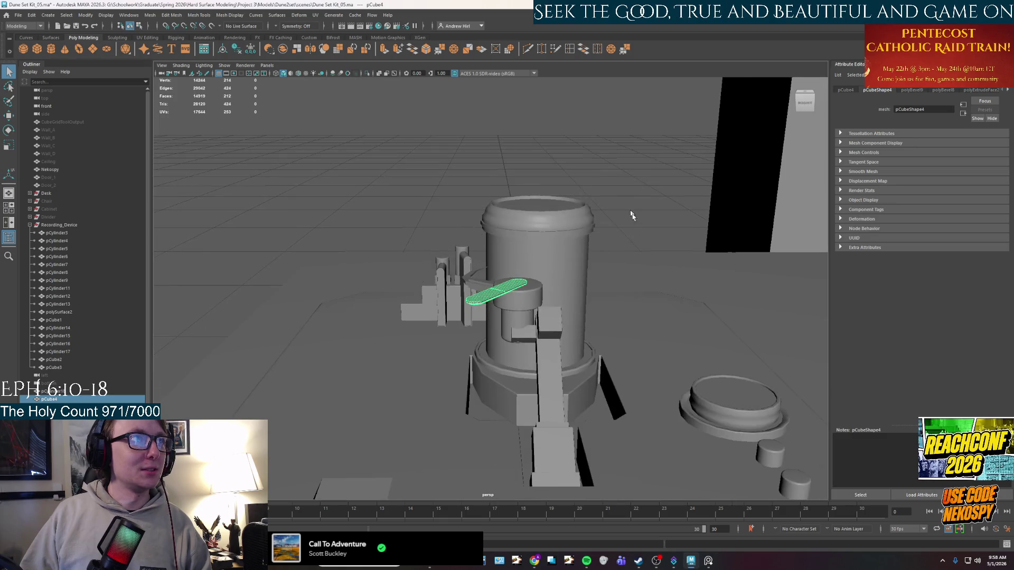
click(631, 213)
mouse_move(631, 213)
alt+mouse_down()
mouse_move(507, 357)
mouse_move(562, 358)
alt+mouse_up()
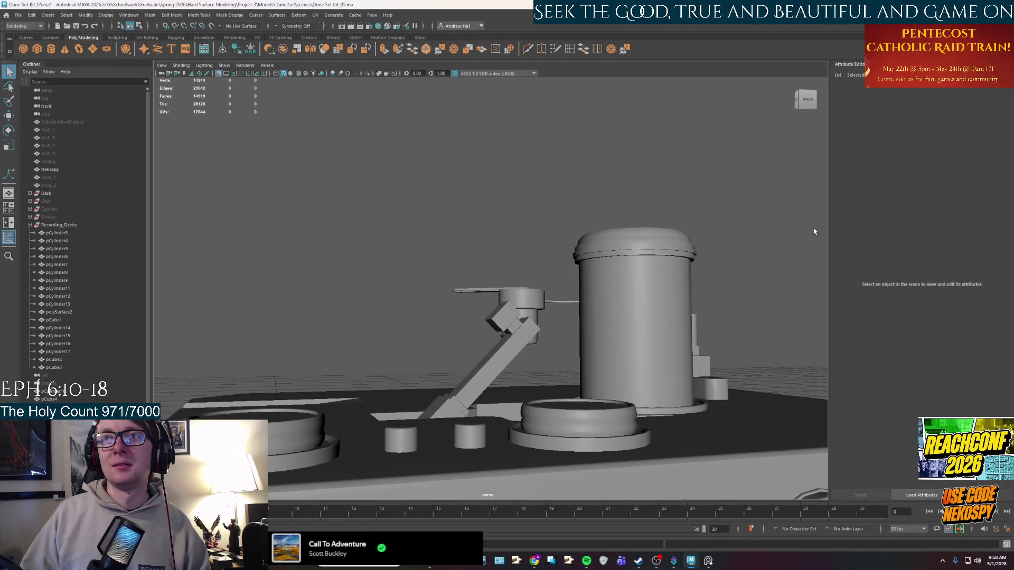
alt+drag(670, 314, 448, 358)
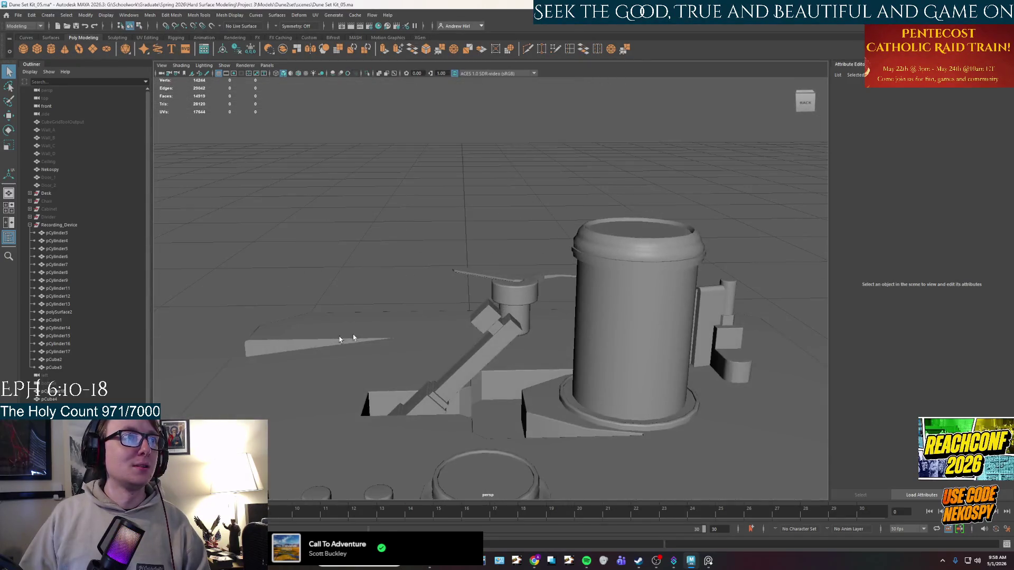
alt+drag(449, 358, 500, 365)
scroll(493, 333, up, 2)
scroll(485, 300, up, 2)
scroll(478, 268, up, 2)
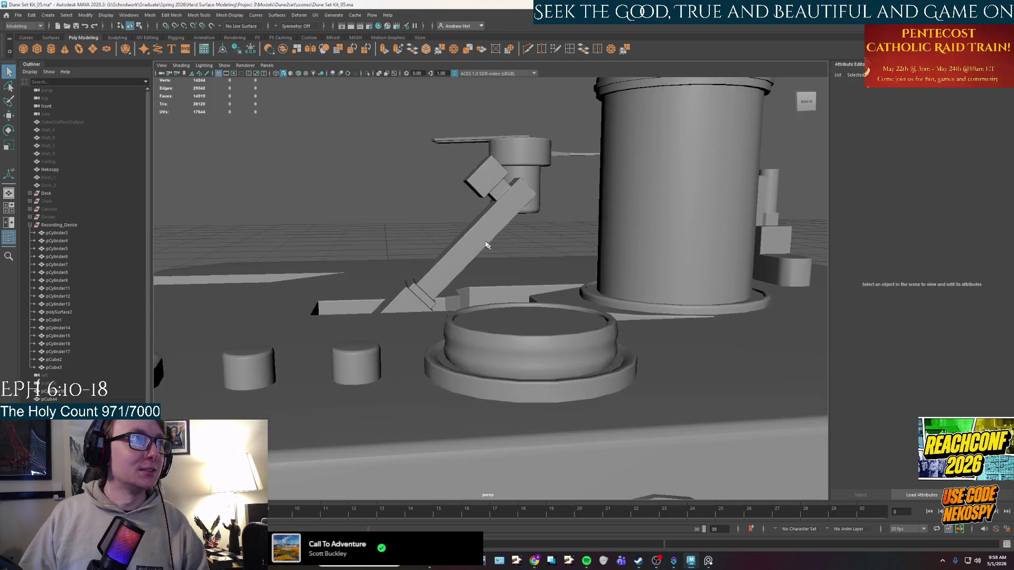
scroll(471, 235, up, 2)
alt+drag(470, 235, 475, 231)
click(475, 232)
key(F11)
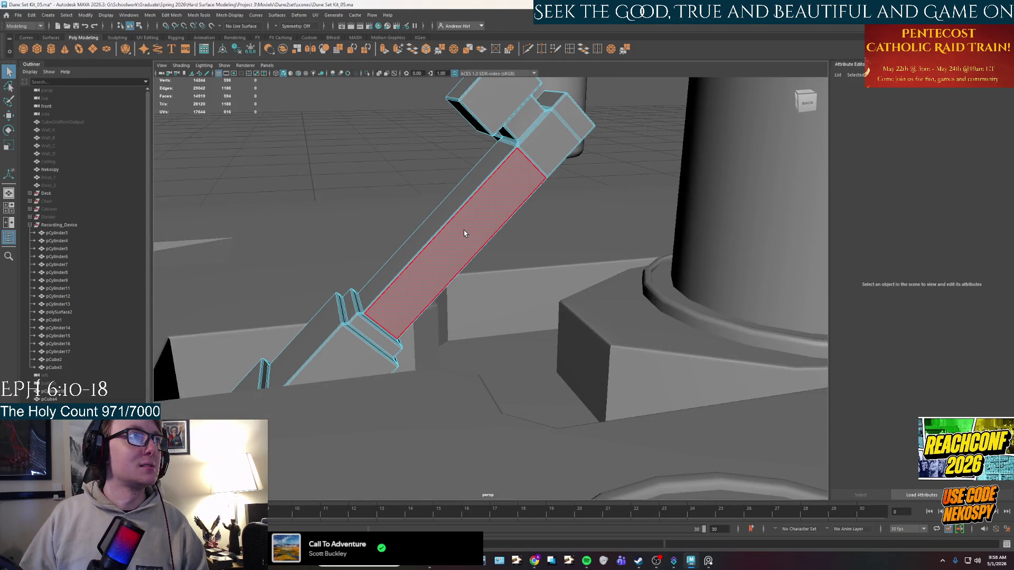
click(569, 49)
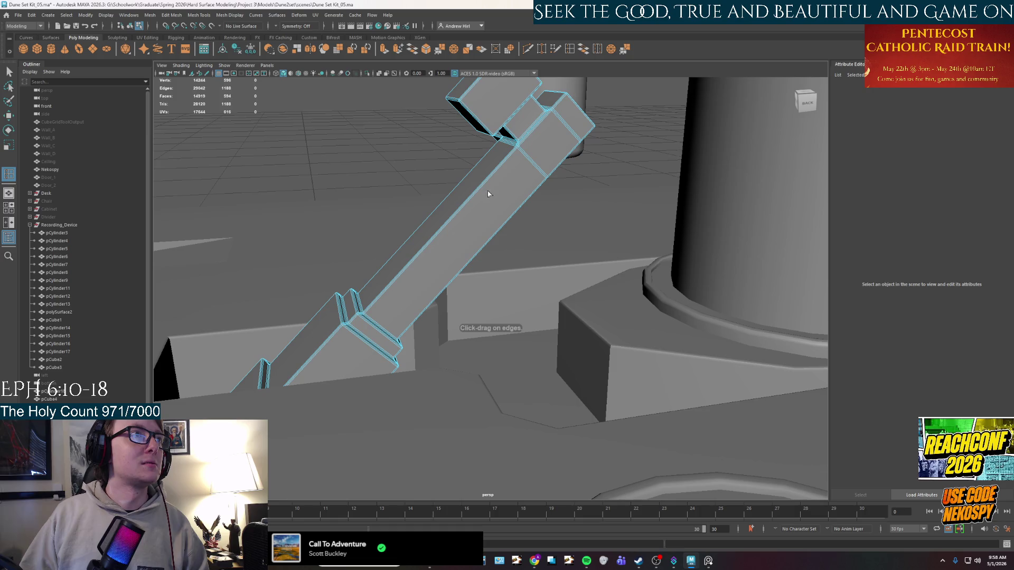
right_drag(499, 198, 515, 187)
mouse_move(515, 185)
alt+mouse_down()
mouse_move(531, 181)
mouse_move(490, 236)
alt+mouse_up()
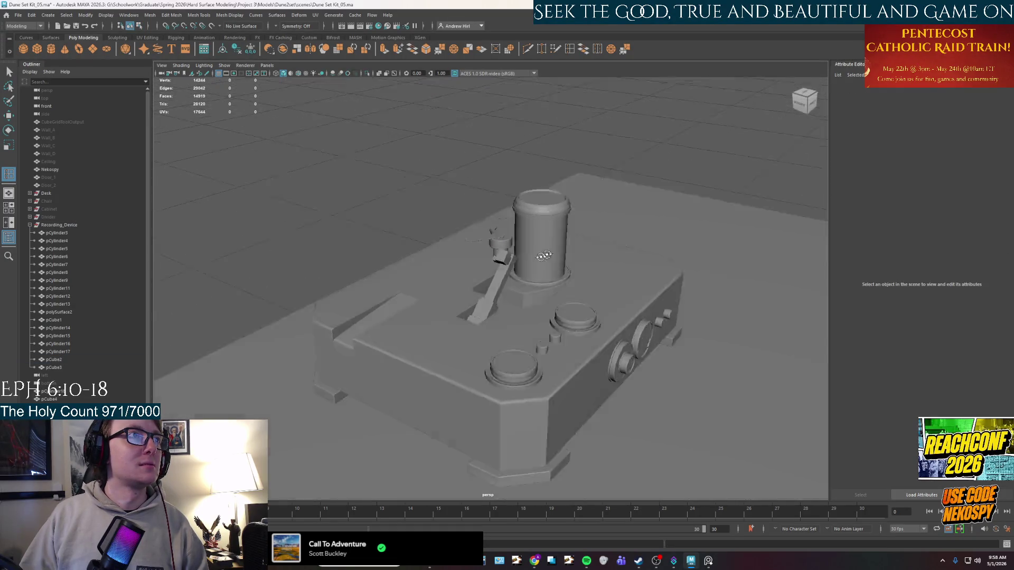
scroll(489, 237, up, 5)
scroll(499, 262, down, 3)
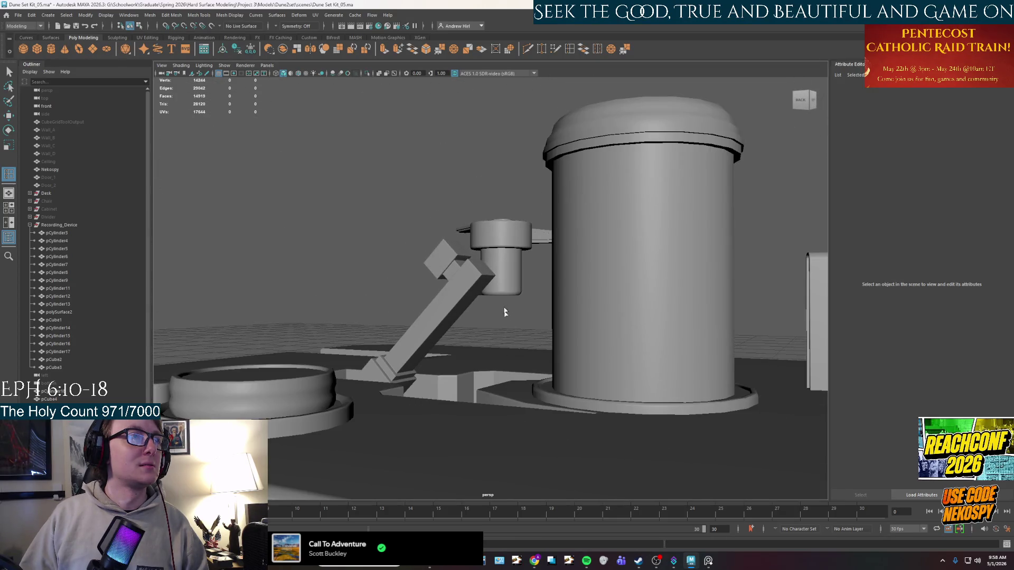
alt+drag(507, 317, 509, 278)
scroll(509, 278, up, 3)
right_drag(508, 278, 509, 250)
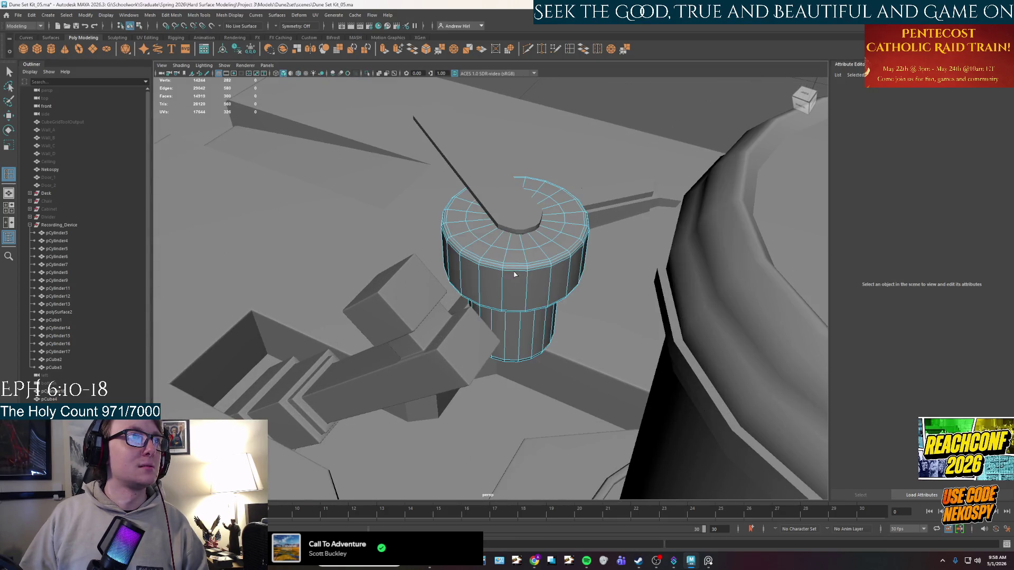
Step: Insert 2 edge loops on the pivot cap with the Insert Edge Loop Tool
alt+drag(509, 249, 545, 148)
double_click(569, 48)
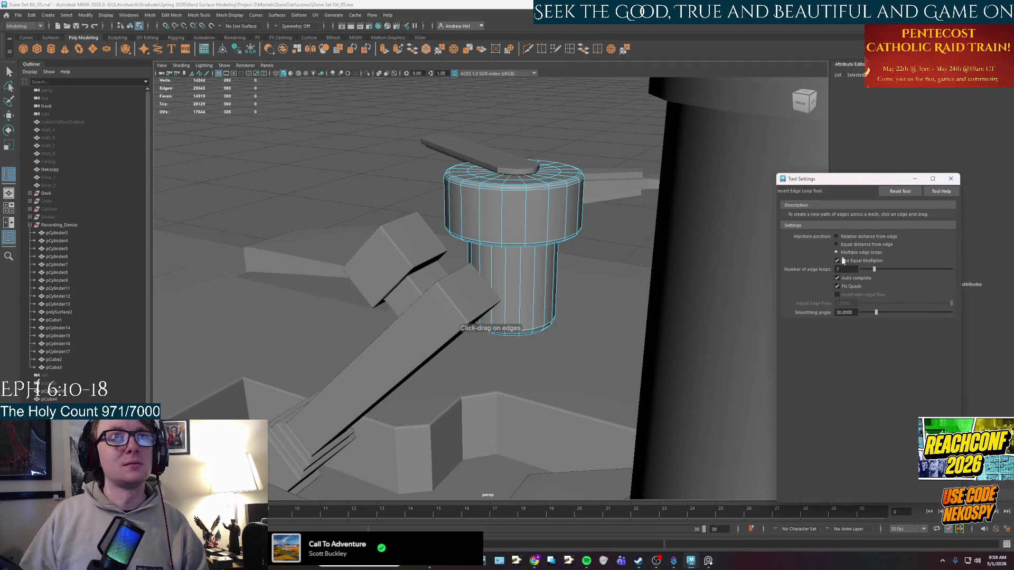
text(2)
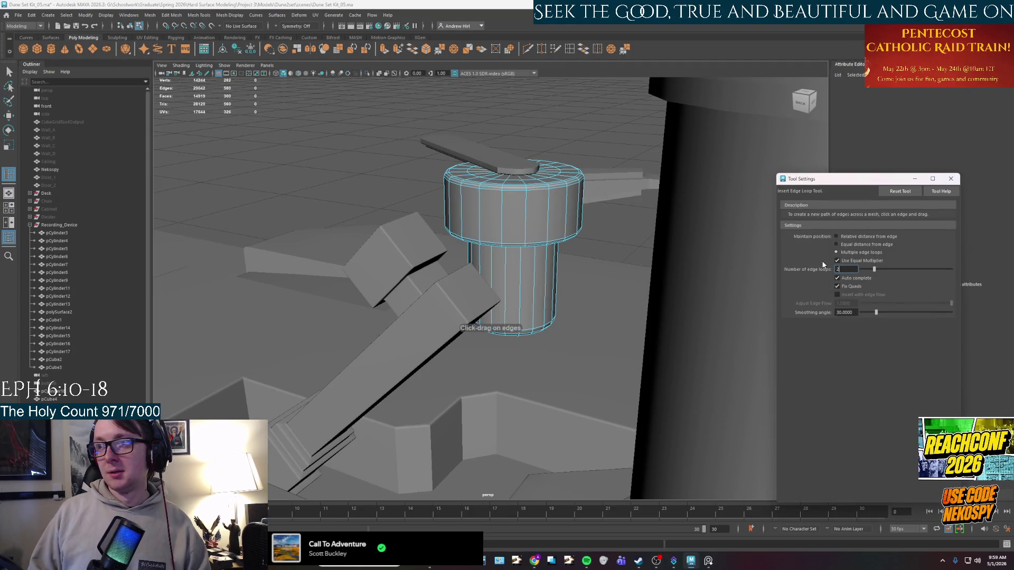
click(550, 209)
right_drag(523, 211, 521, 220)
click(521, 220)
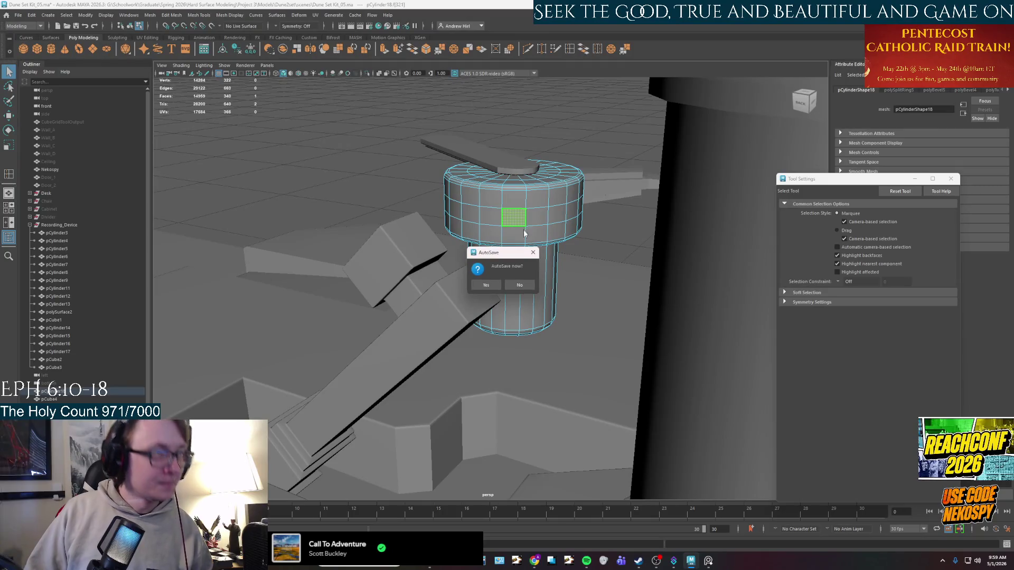
click(486, 284)
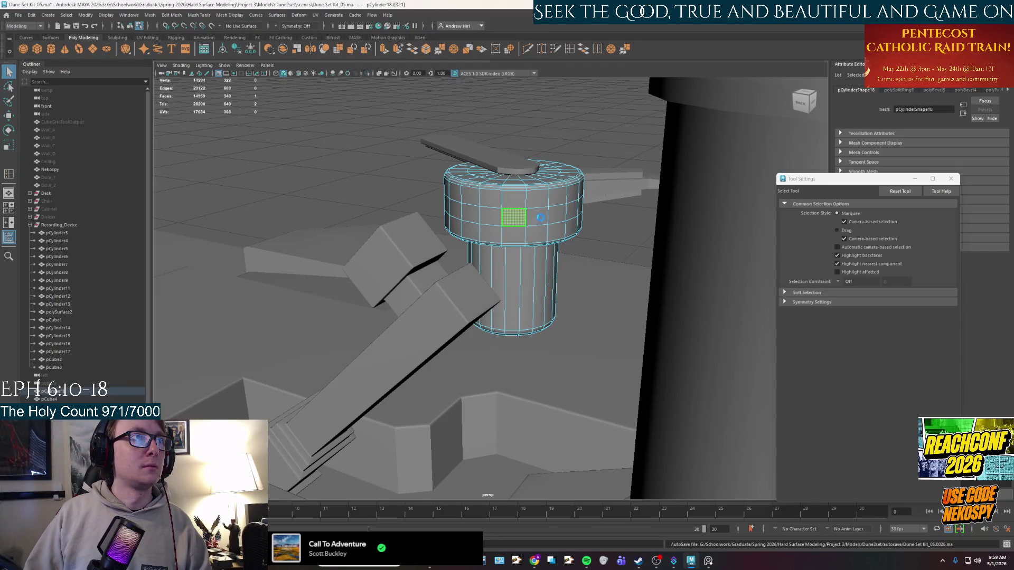
Step: Extrude the ring of cap faces, then undo the extrusion
double_click(541, 220)
key(ctrl+e)
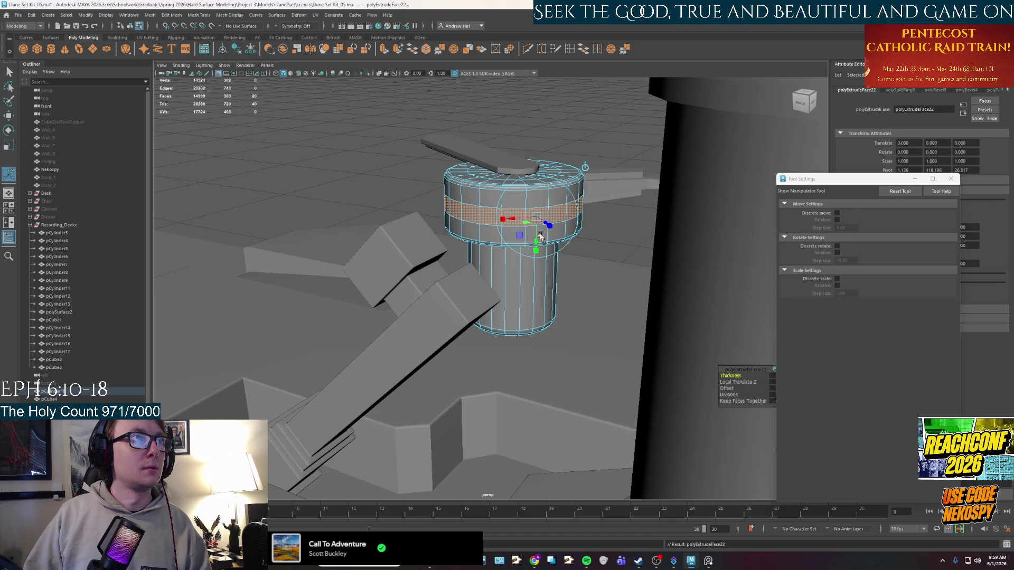
alt+drag(548, 225, 543, 262)
key(ctrl+z)
key(ctrl+z)
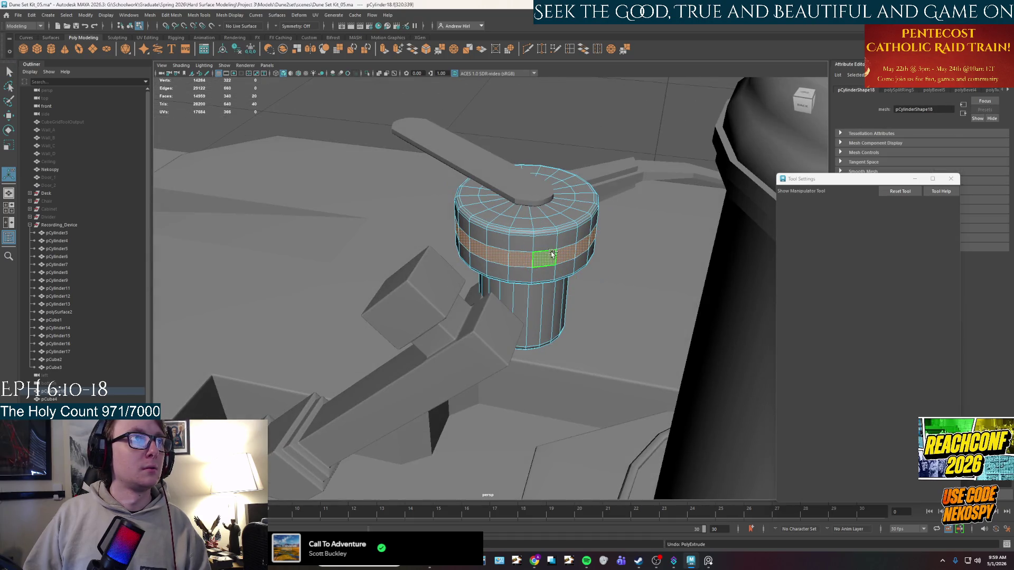
Step: Scale the face band between the loops outward into a slight bulge and view the whole device
double_click(545, 261)
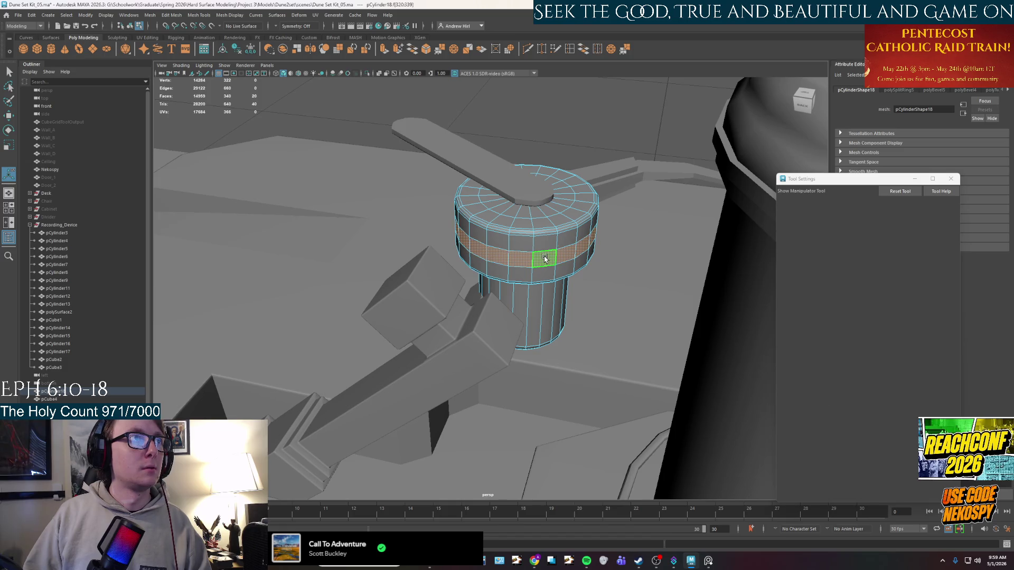
key(r)
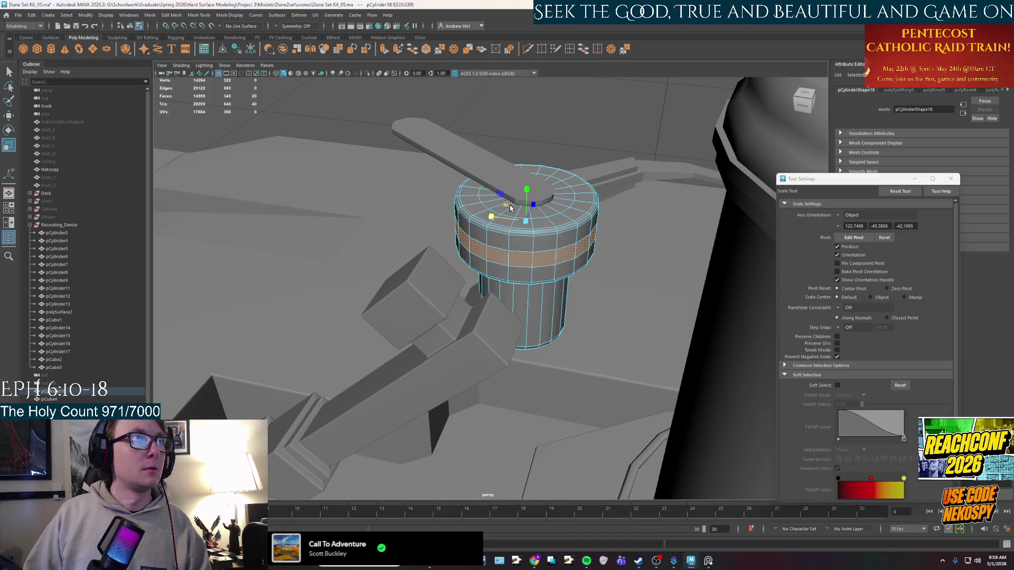
drag(511, 208, 507, 210)
right_drag(509, 219, 527, 189)
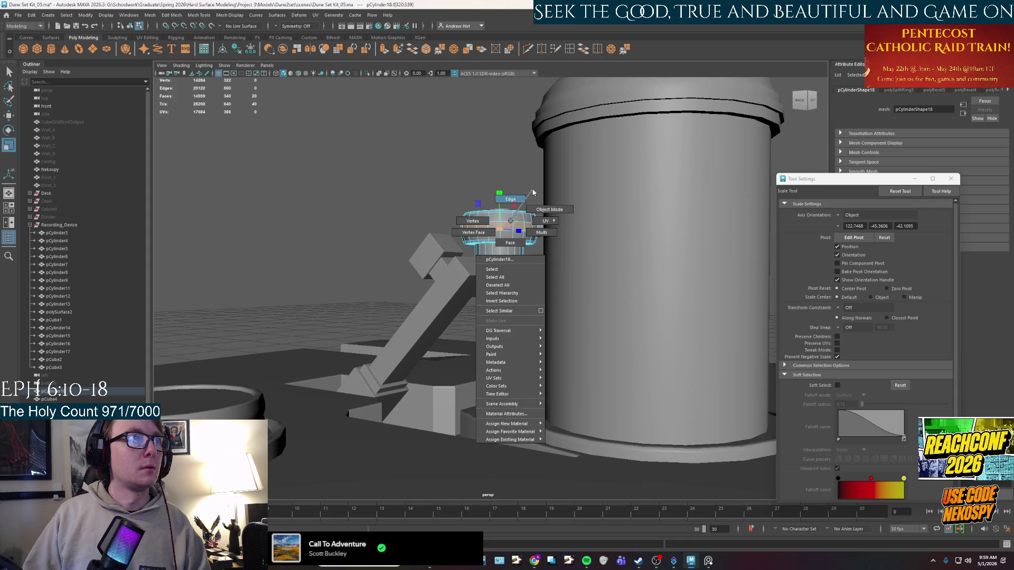
alt+drag(527, 188, 540, 319)
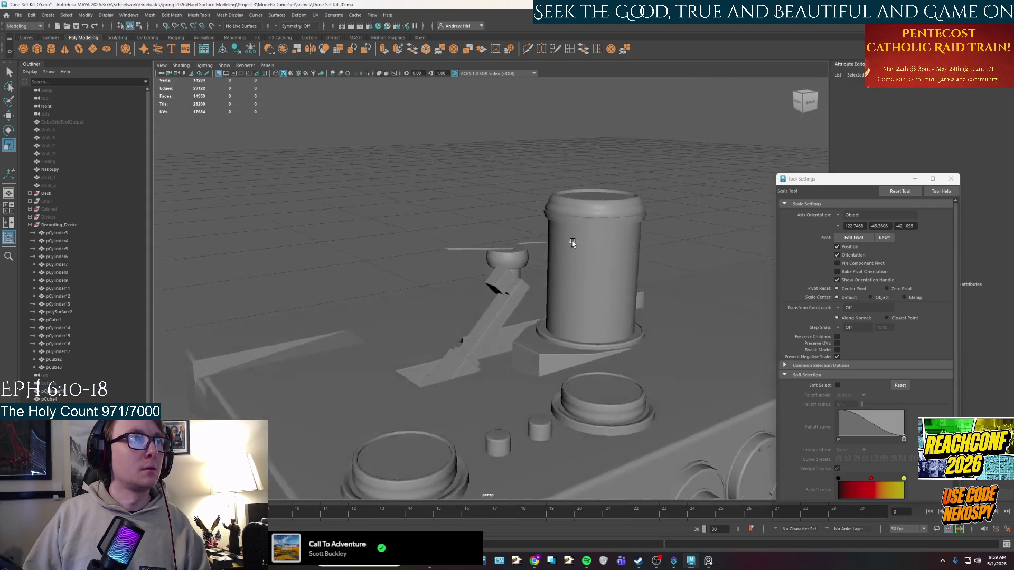
click(541, 319)
click(709, 561)
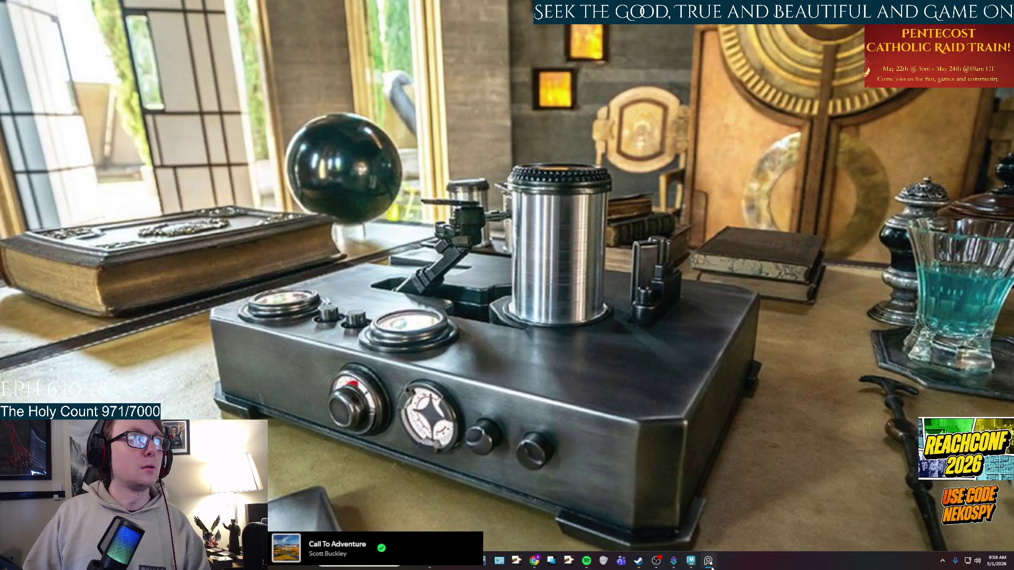
click(708, 561)
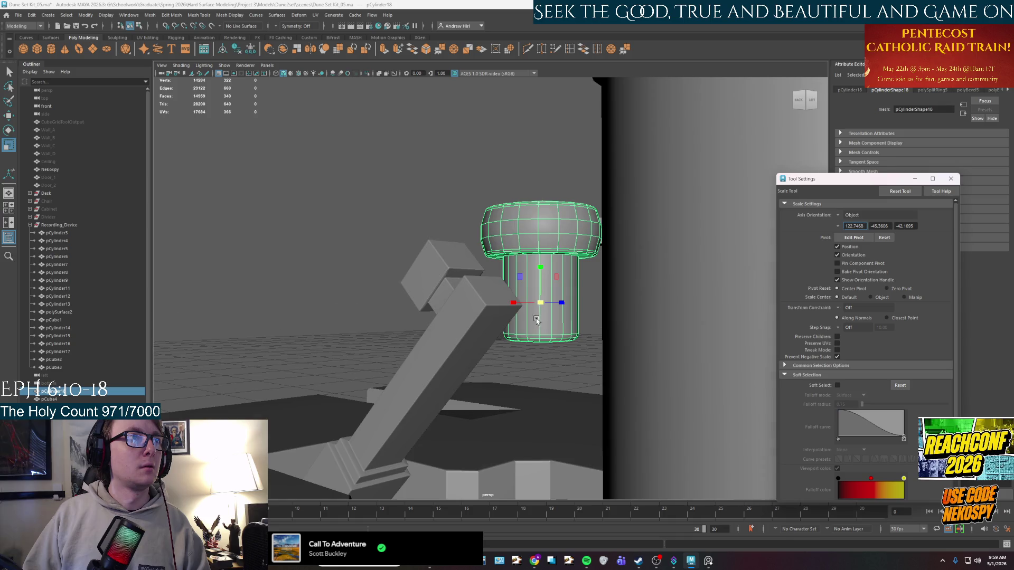
alt+drag(535, 311, 517, 295)
scroll(516, 339, down, 3)
alt+drag(516, 339, 535, 343)
right_click(534, 287)
click(553, 203)
mouse_move(553, 203)
alt+mouse_down()
mouse_move(455, 339)
mouse_move(379, 340)
alt+mouse_up()
scroll(454, 339, up, 3)
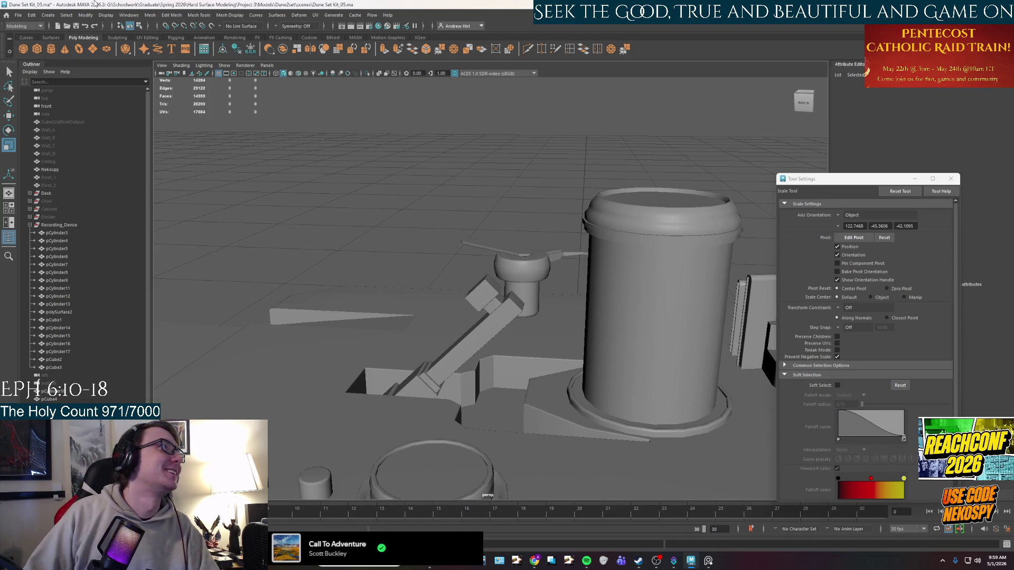
Step: Save the scene as a new version named Dune Set Kit_06
click(19, 14)
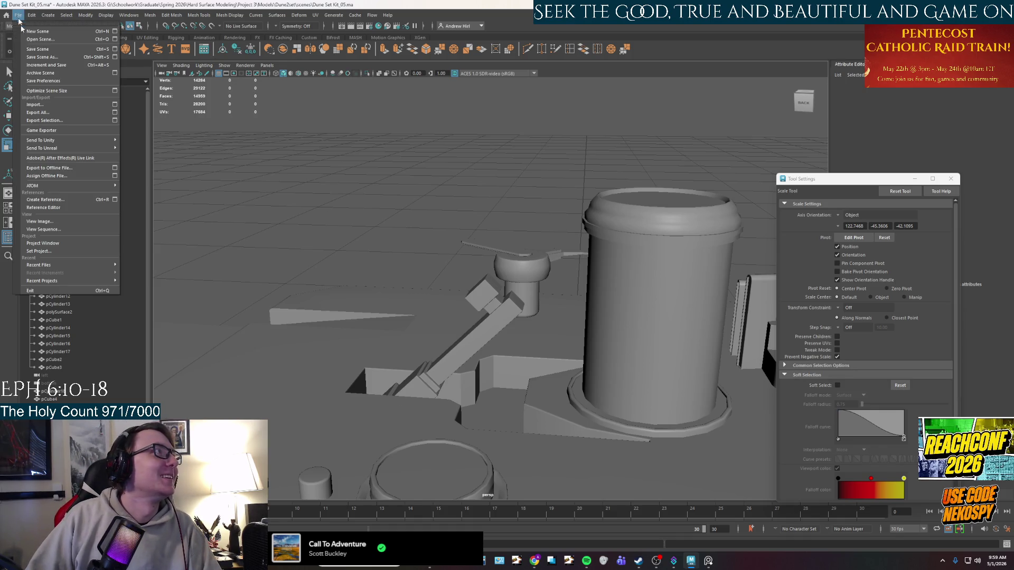
click(62, 58)
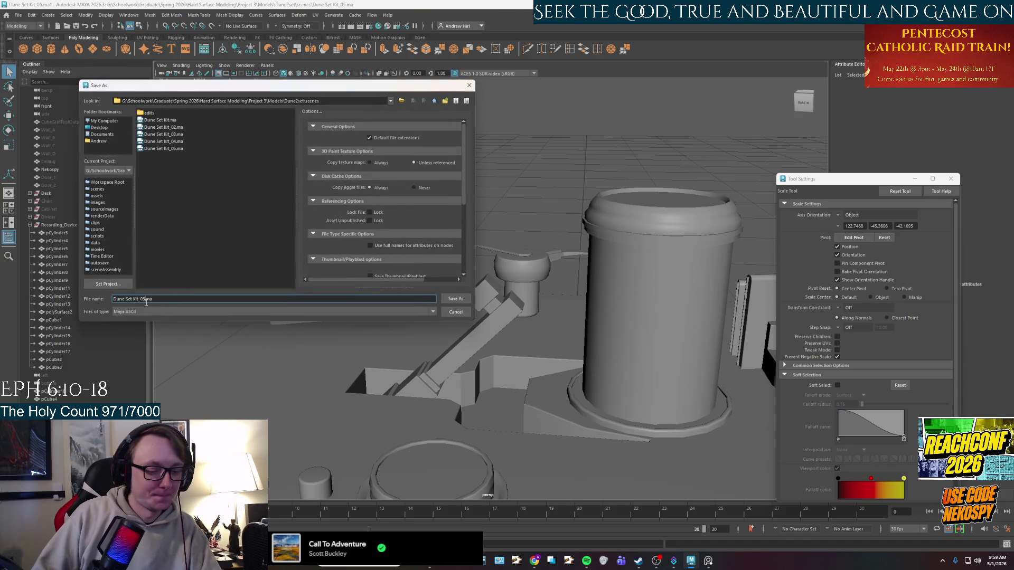
key(Return)
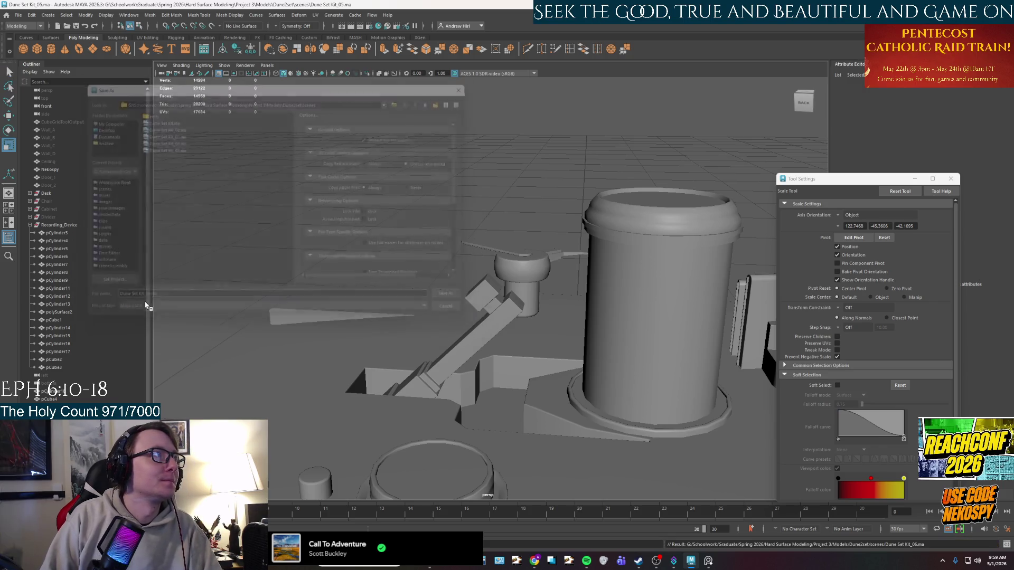
scroll(626, 317, down, 3)
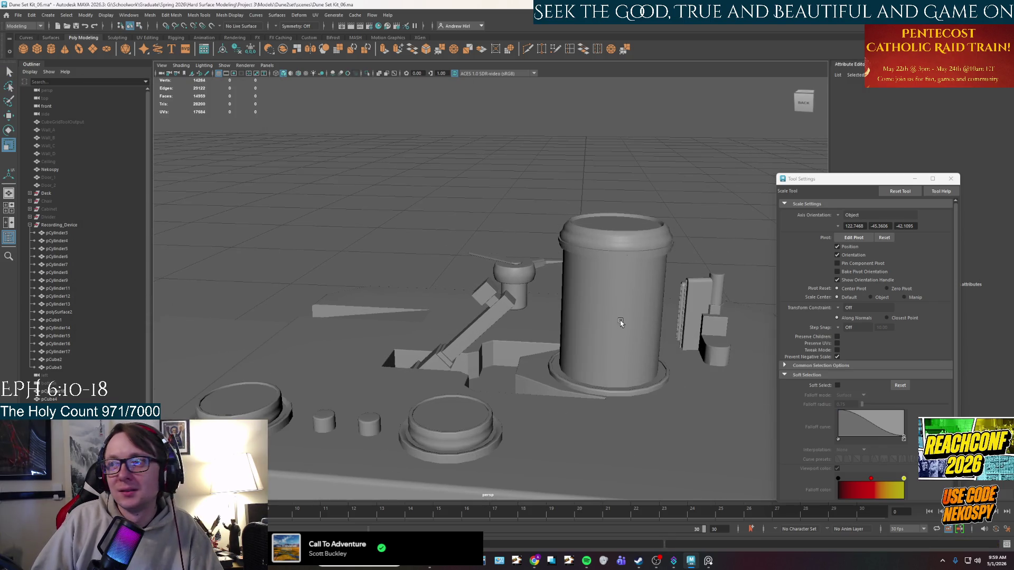
mouse_move(586, 331)
alt+mouse_down()
mouse_move(543, 354)
mouse_move(577, 325)
mouse_move(607, 330)
mouse_move(626, 320)
mouse_move(590, 266)
alt+mouse_up()
Step: Orbit around the whole recording device on the desk, viewing it from above and behind
right_drag(590, 266, 641, 182)
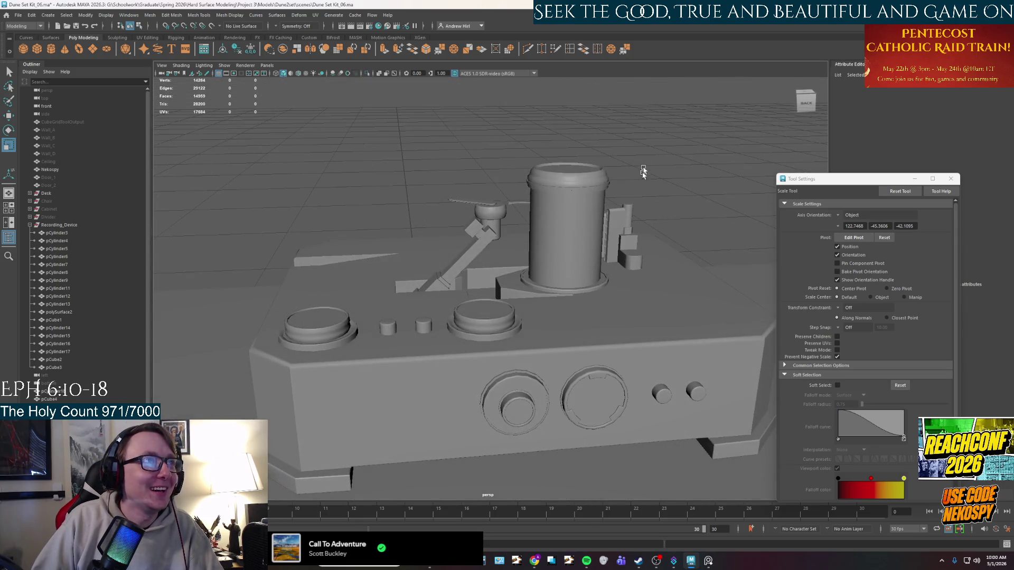
scroll(647, 162, down, 5)
mouse_move(550, 245)
alt+mouse_down()
mouse_move(505, 220)
mouse_move(595, 256)
mouse_move(619, 252)
alt+mouse_up()
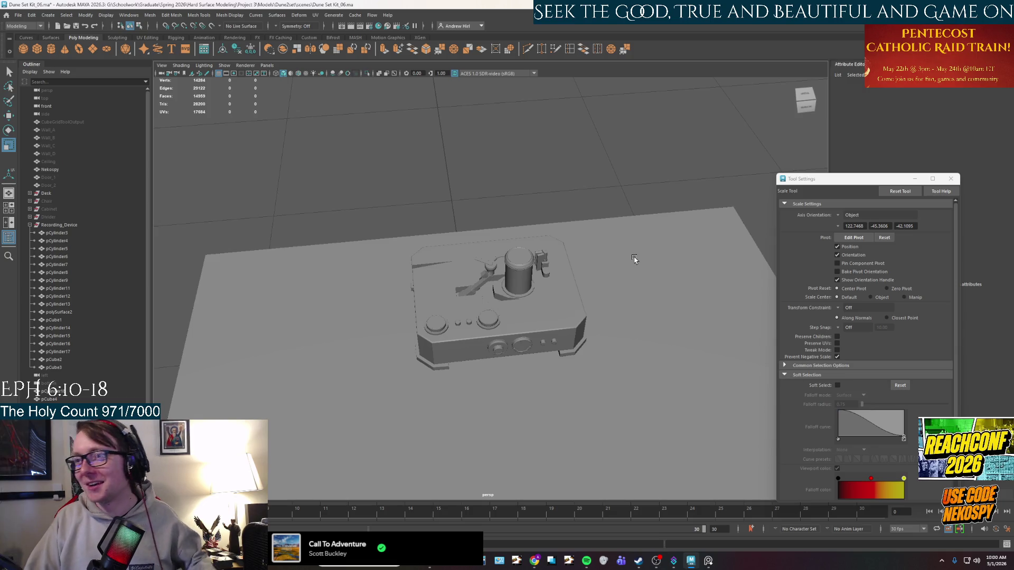
scroll(566, 359, up, 2)
scroll(565, 359, up, 5)
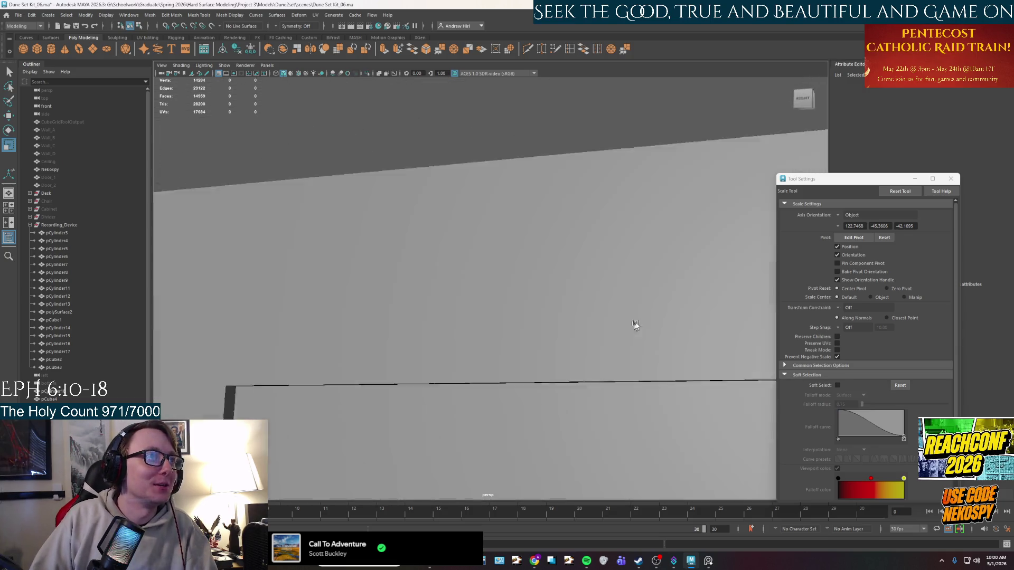
scroll(565, 359, down, 4)
scroll(565, 358, down, 3)
alt+drag(537, 349, 444, 341)
scroll(349, 334, up, 4)
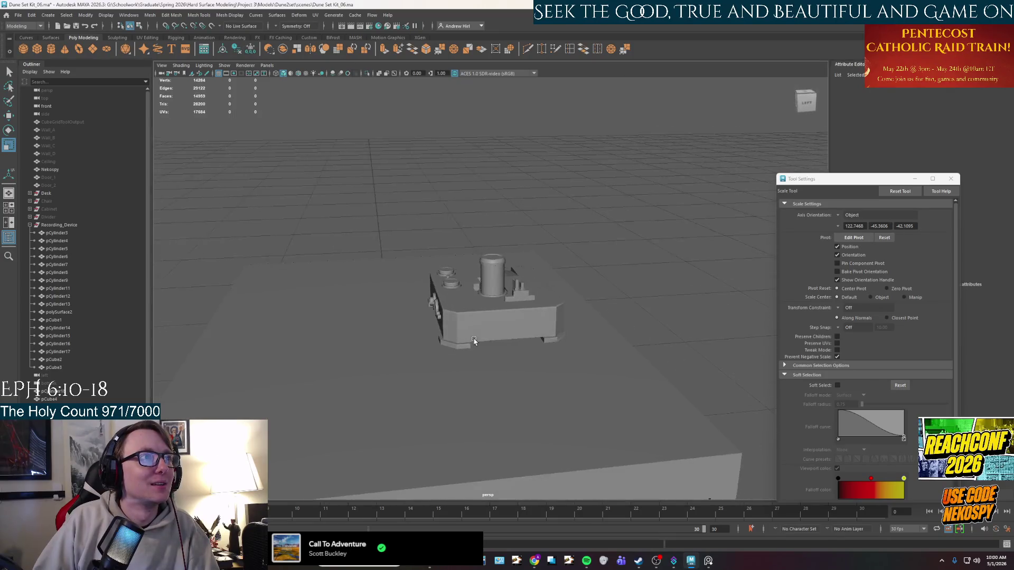
mouse_move(349, 334)
alt+mouse_down()
mouse_move(419, 271)
mouse_move(558, 333)
alt+mouse_up()
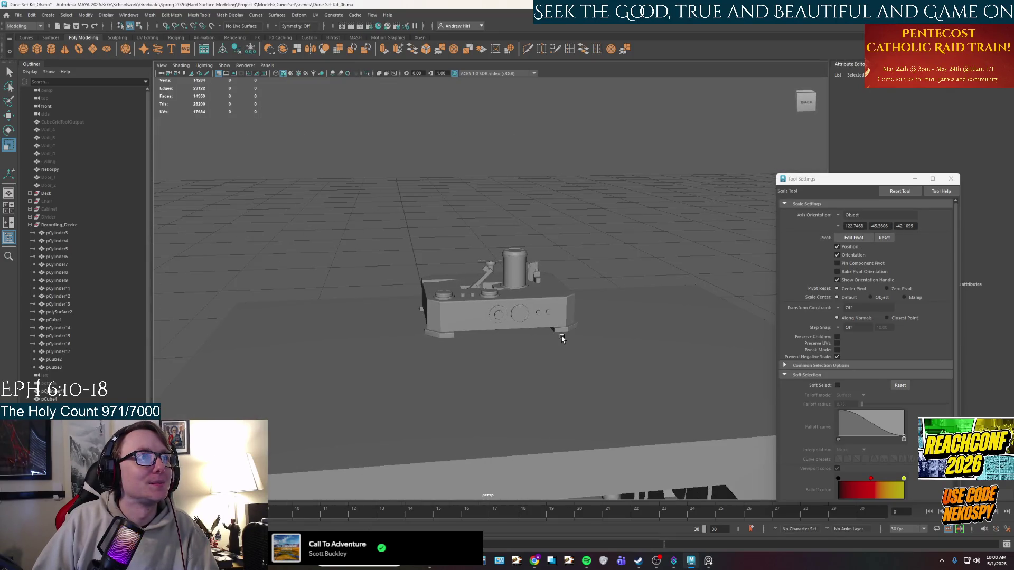
Step: Glance at the File menu, then close the Tool Settings window so the attributes show again
click(18, 15)
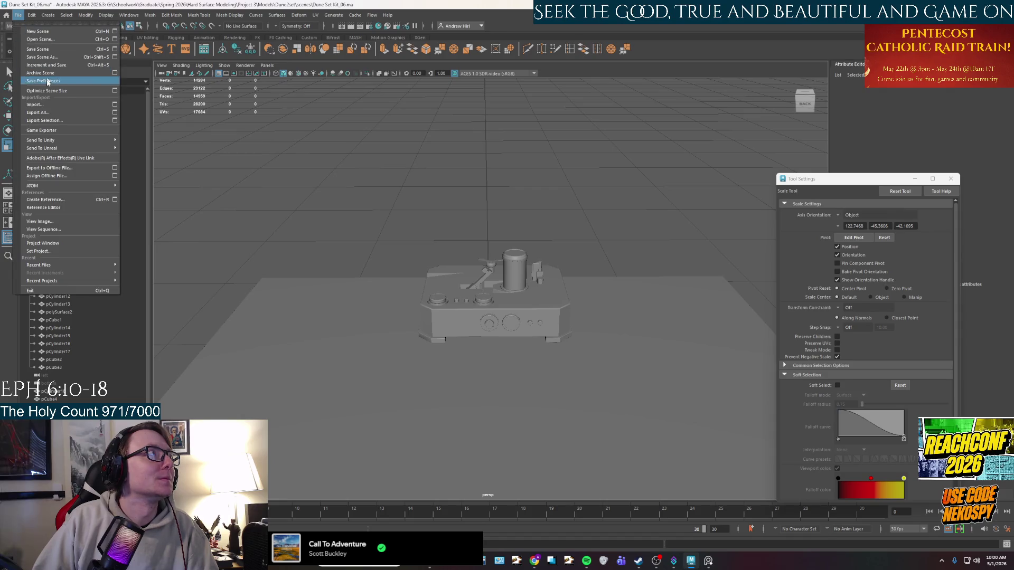
click(48, 51)
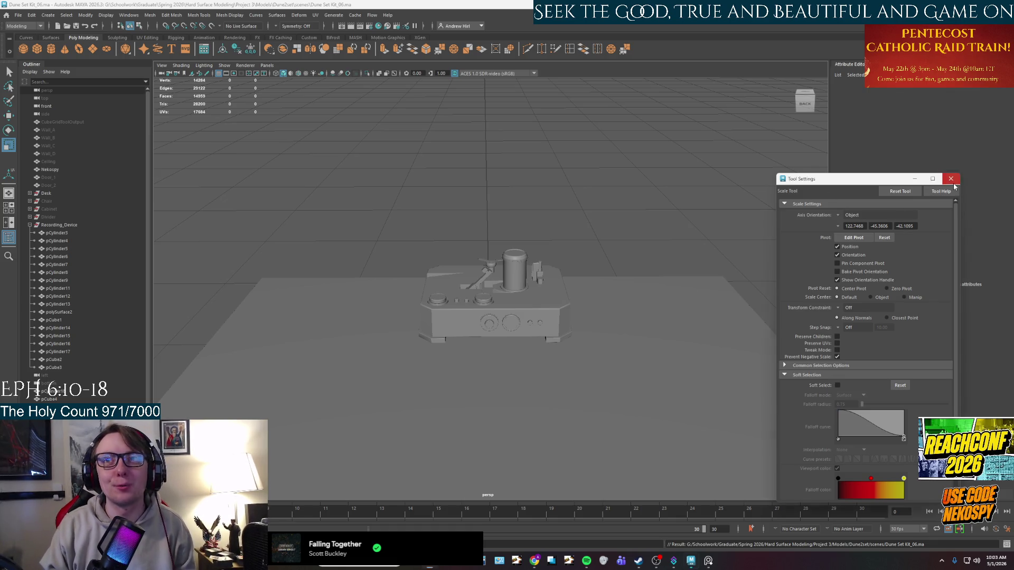
click(951, 180)
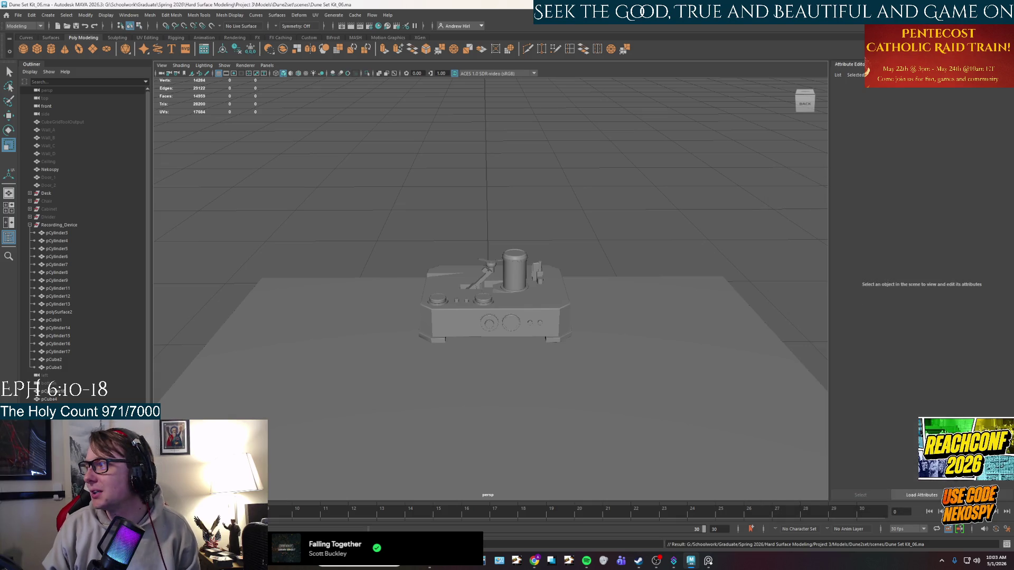